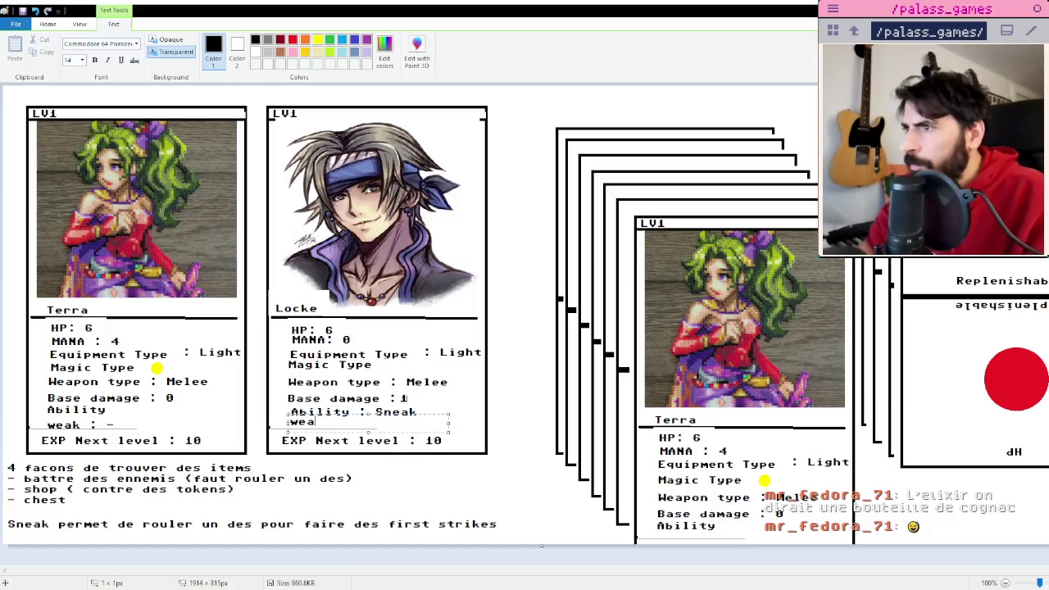
# Finish Locke's 'weak :' line with a small red dot, then bring up the item card sheet.
pyautogui.write('k :')
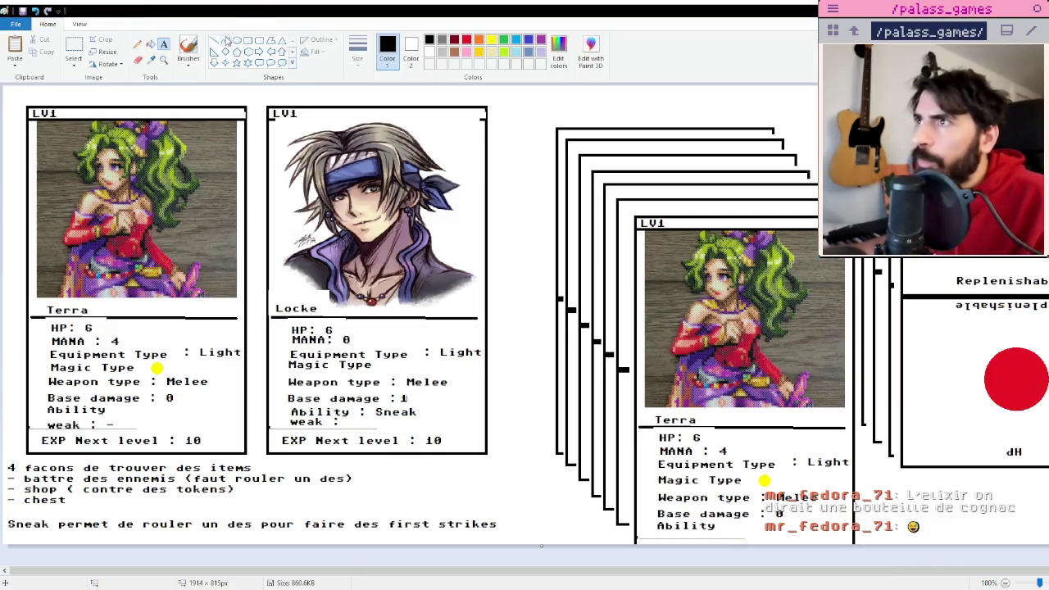
pyautogui.click(237, 40)
pyautogui.click(466, 40)
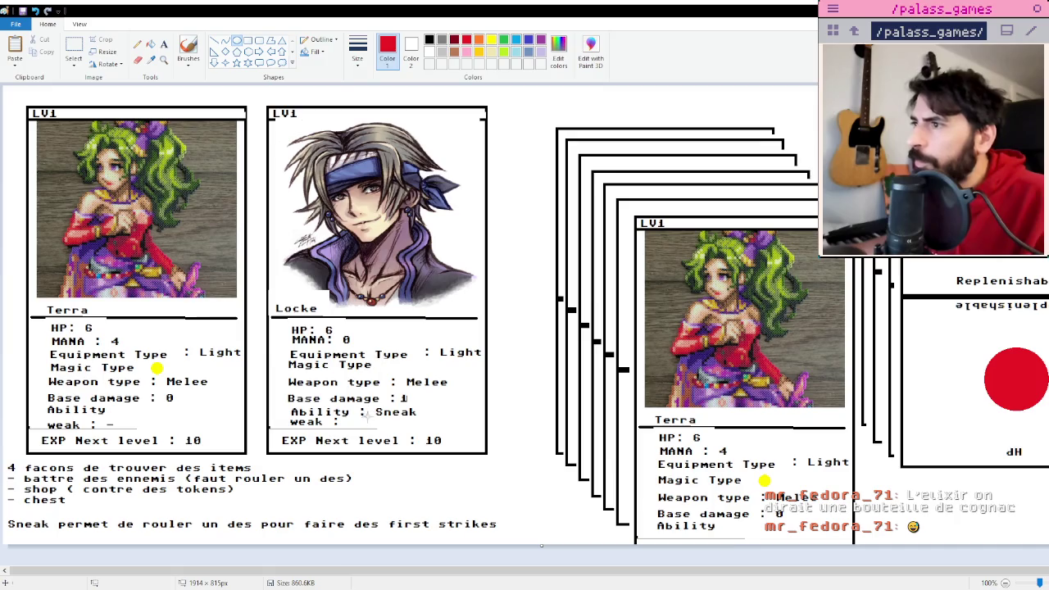
pyautogui.moveTo(357, 425); pyautogui.dragTo(359, 427)
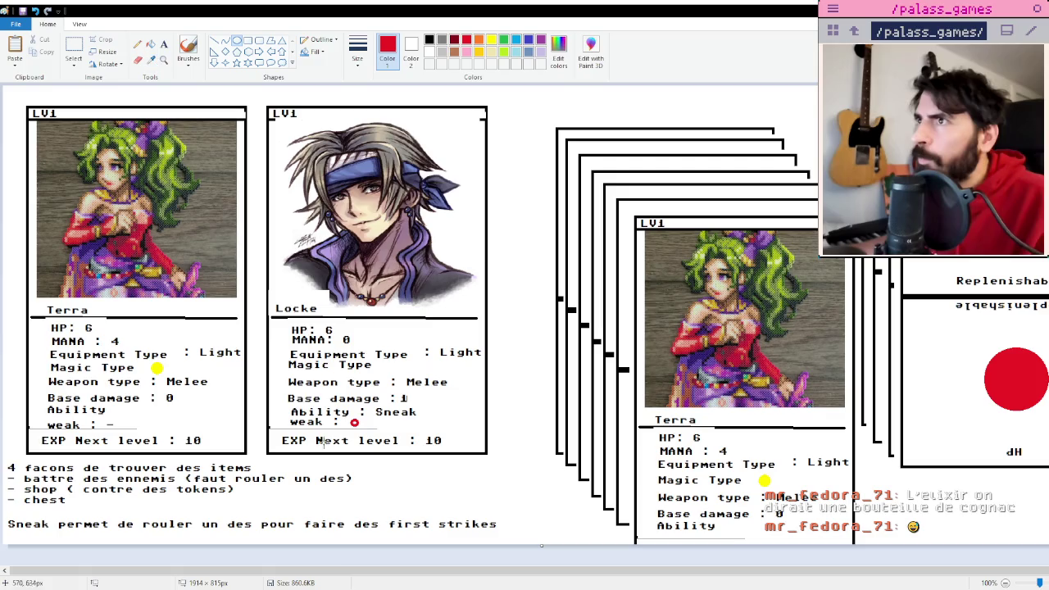
pyautogui.click(151, 46)
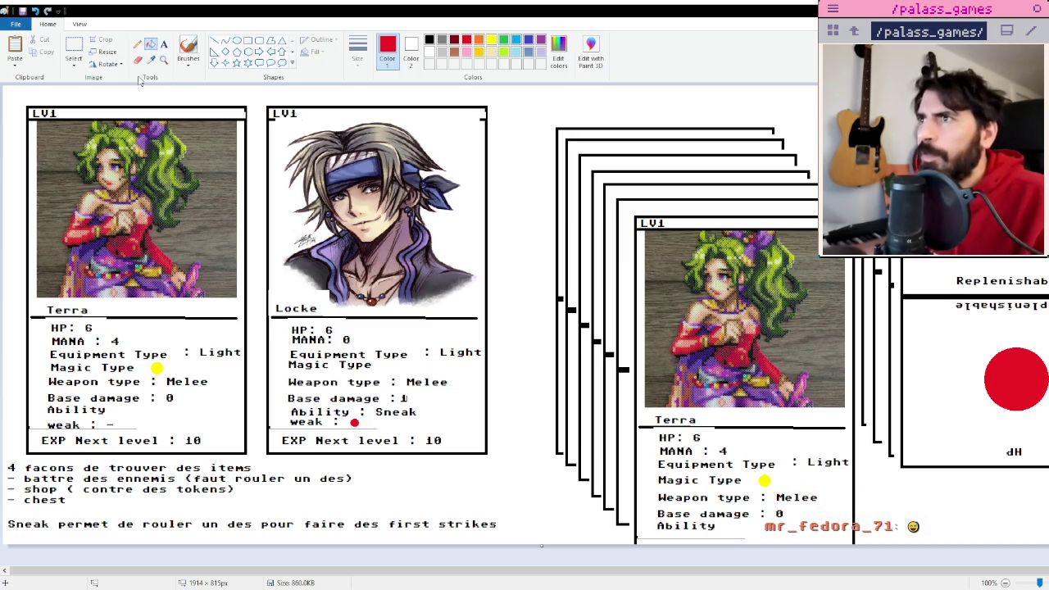
pyautogui.hotkey('alt', 'Tab')
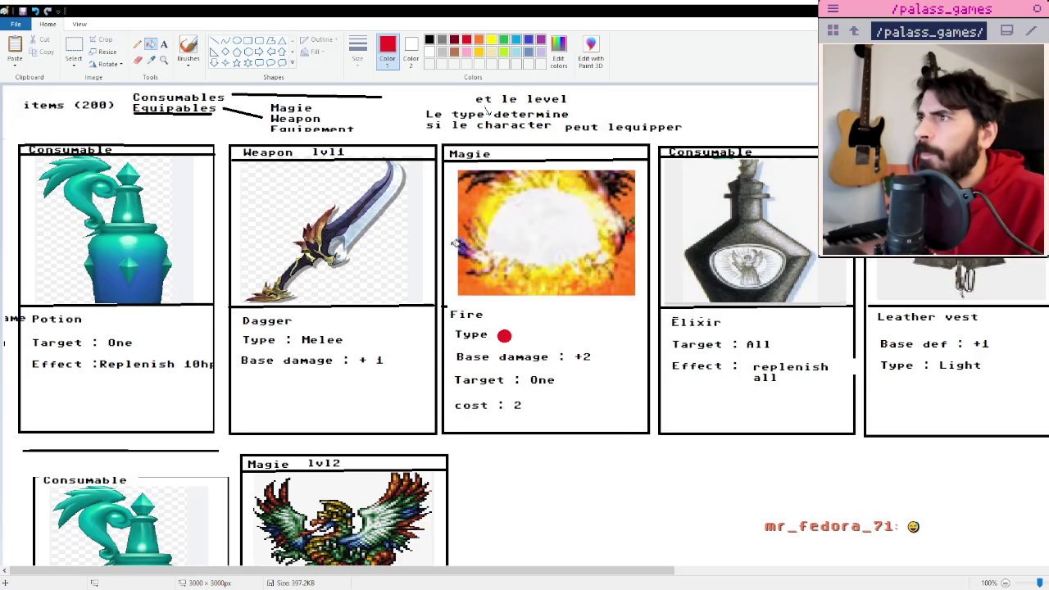
pyautogui.scroll(-3, 541, 300)
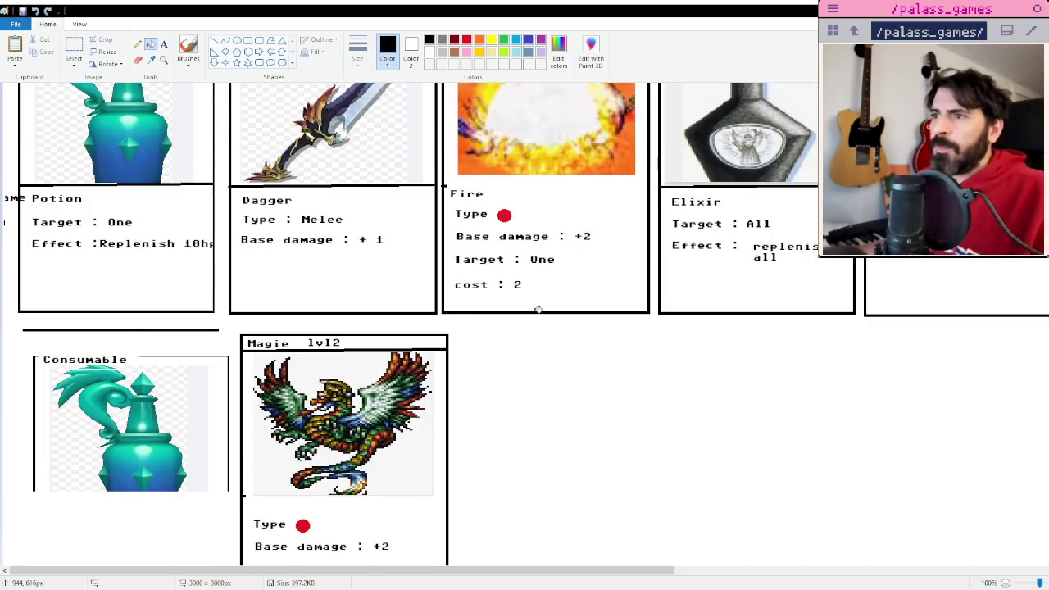
pyautogui.scroll(3, 553, 327)
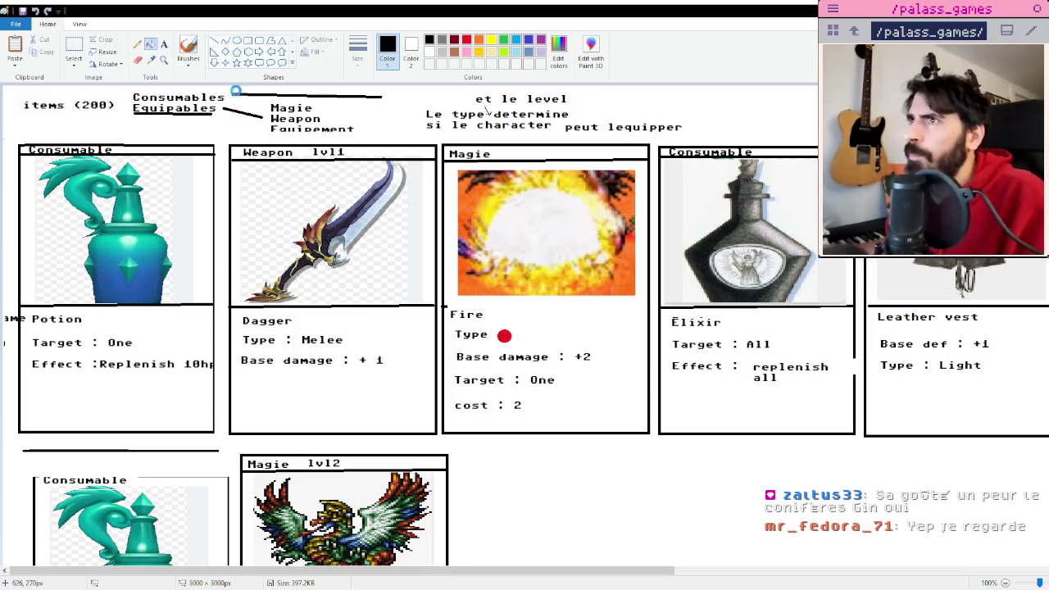
pyautogui.click(248, 40)
# Draw a new empty card rectangle beside the Magie lvl2 card.
pyautogui.scroll(-3, 412, 250)
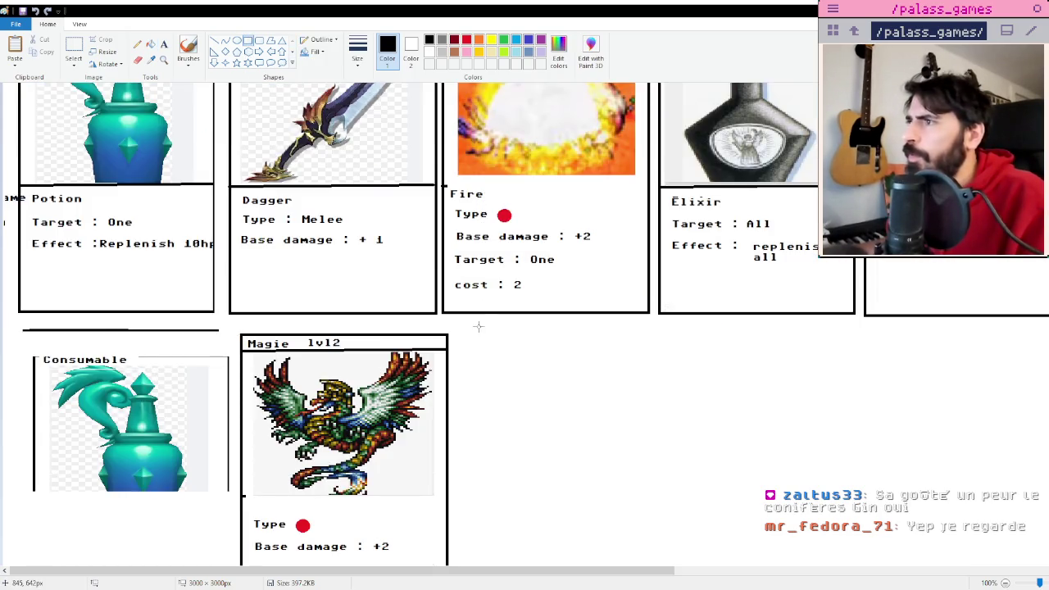
pyautogui.scroll(-3, 479, 326)
pyautogui.moveTo(458, 217); pyautogui.dragTo(668, 500)
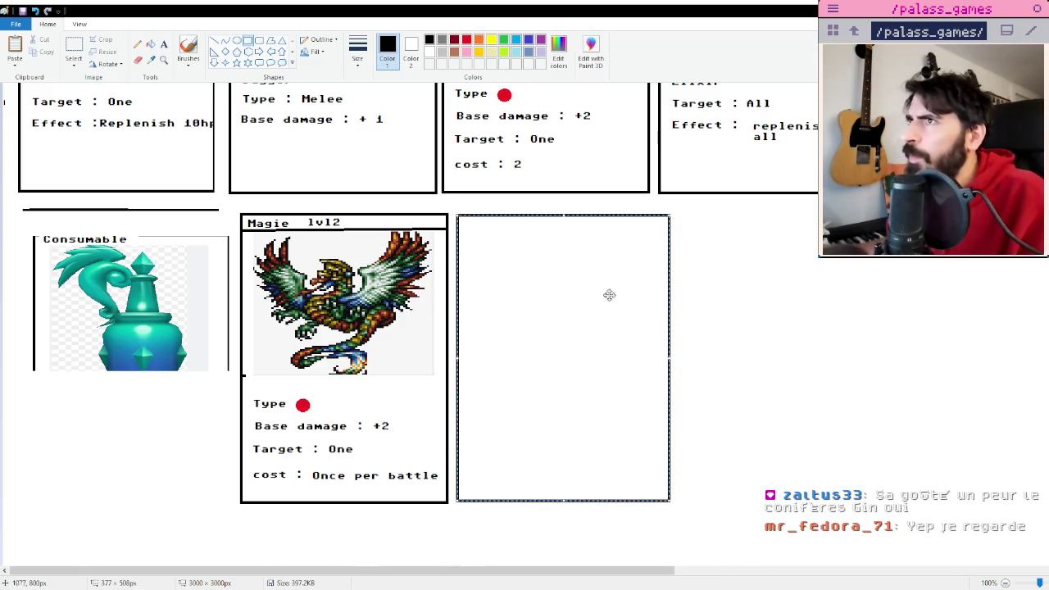
pyautogui.click(660, 240)
# Add the title 'Consumable' at the top of the new card.
pyautogui.click(163, 44)
pyautogui.scroll(6, 500, 279)
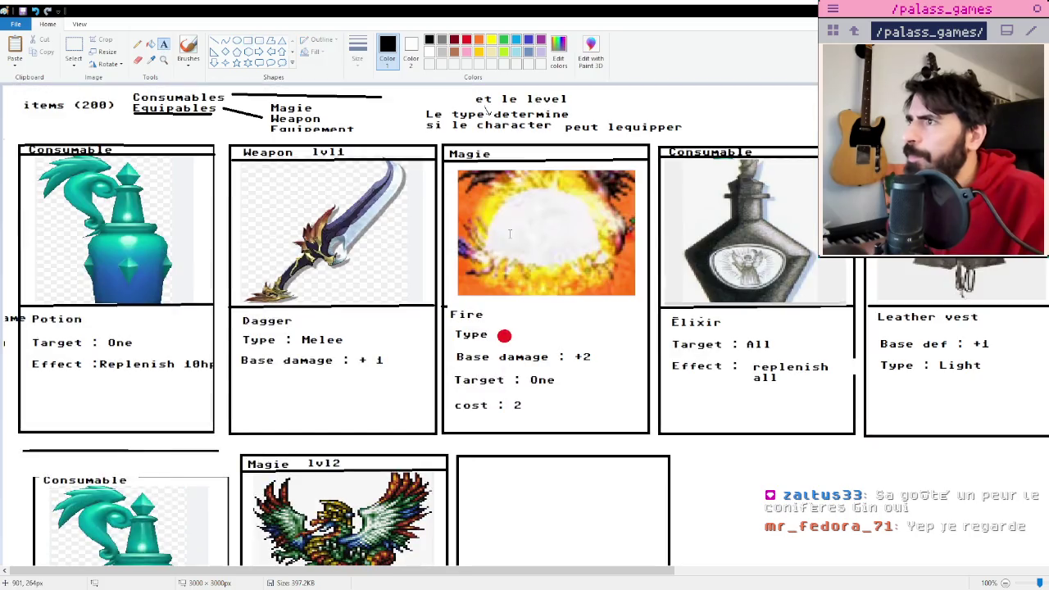
pyautogui.scroll(-3, 500, 280)
pyautogui.click(464, 337)
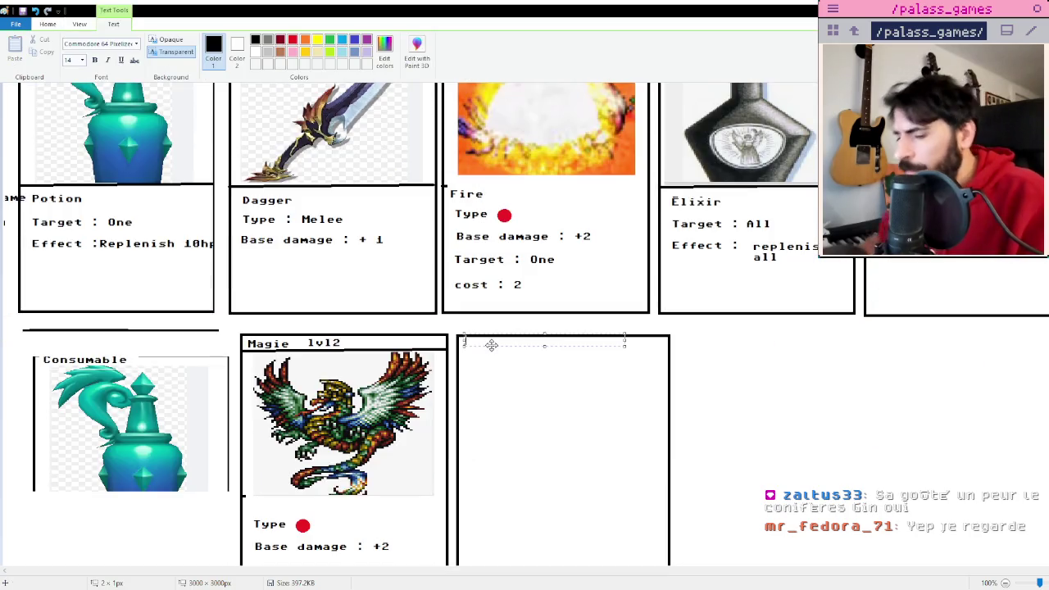
pyautogui.write('Csnsuma')
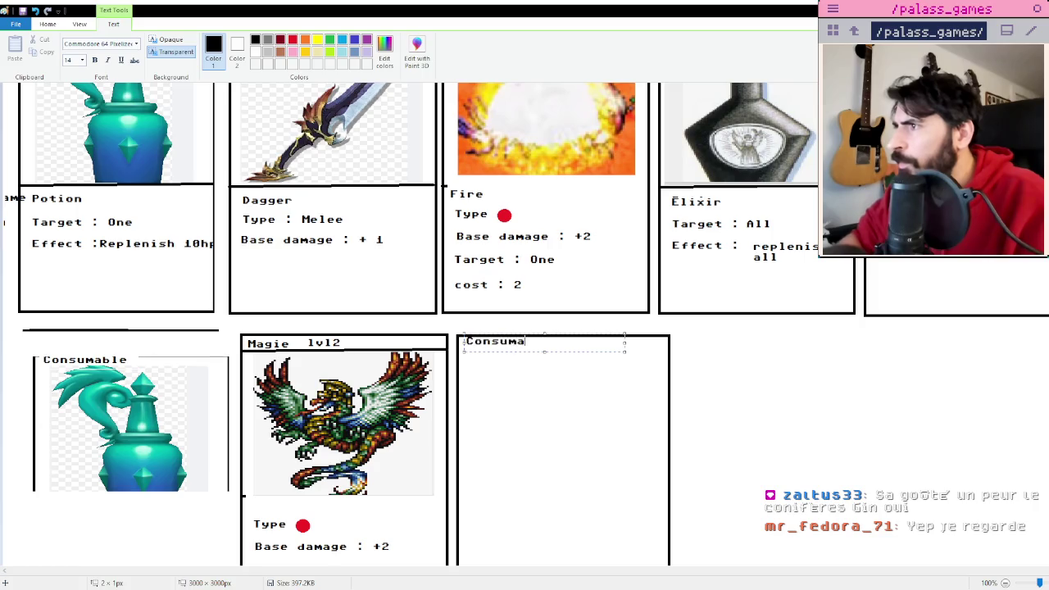
pyautogui.write('ble')
pyautogui.click(381, 150)
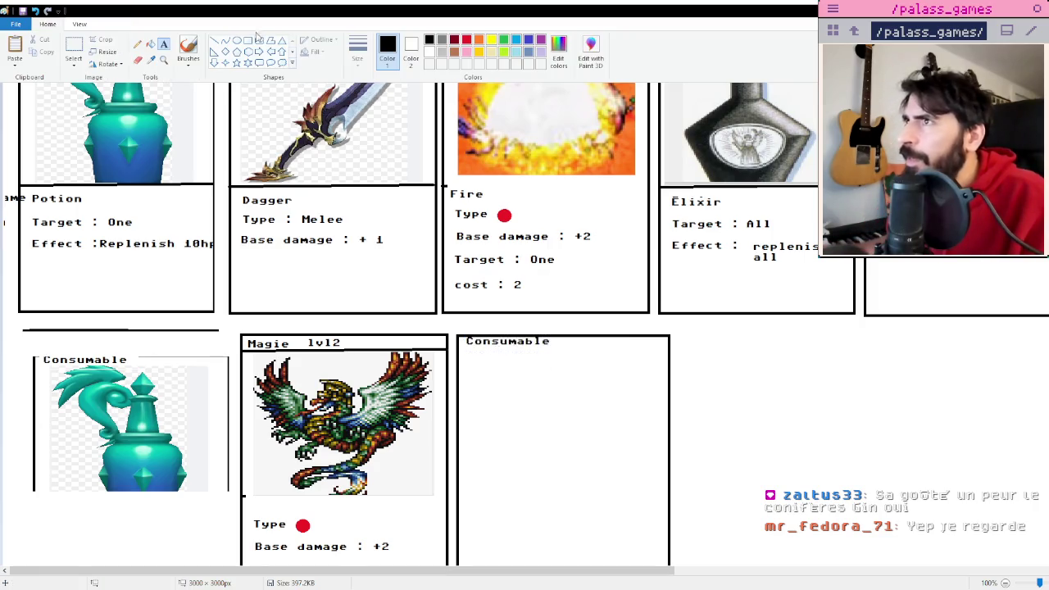
# Underline the Consumable title and paste the shoe image onto the sheet.
pyautogui.click(215, 39)
pyautogui.moveTo(459, 350); pyautogui.dragTo(668, 349)
pyautogui.scroll(-3, 680, 340)
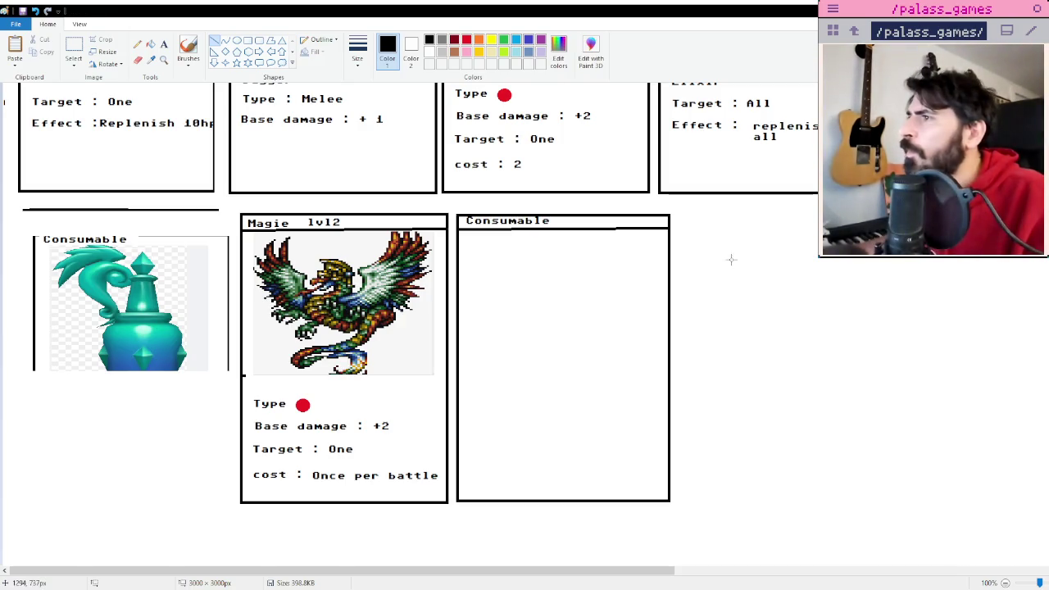
pyautogui.hotkey('ctrl', 'v')
# Place and enlarge the shoe image in the Consumable card and name it 'Sprint shoes'.
pyautogui.moveTo(57, 115)
pyautogui.mouseDown()
pyautogui.moveTo(520, 276)
pyautogui.moveTo(511, 261)
pyautogui.mouseUp()
pyautogui.moveTo(582, 336)
pyautogui.mouseDown()
pyautogui.moveTo(603, 363)
pyautogui.moveTo(657, 368)
pyautogui.mouseUp()
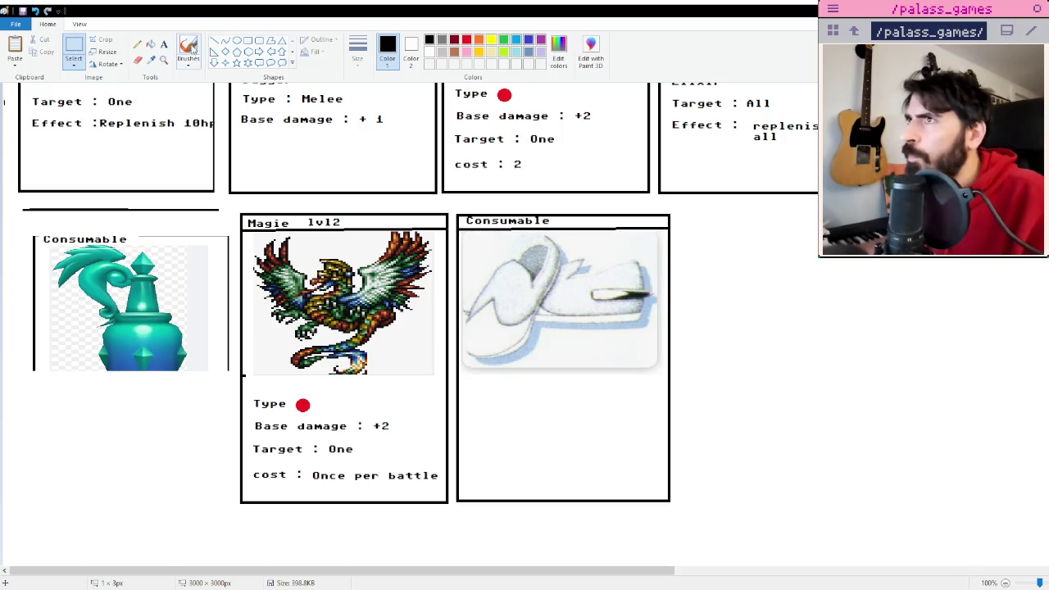
pyautogui.click(163, 44)
pyautogui.click(462, 385)
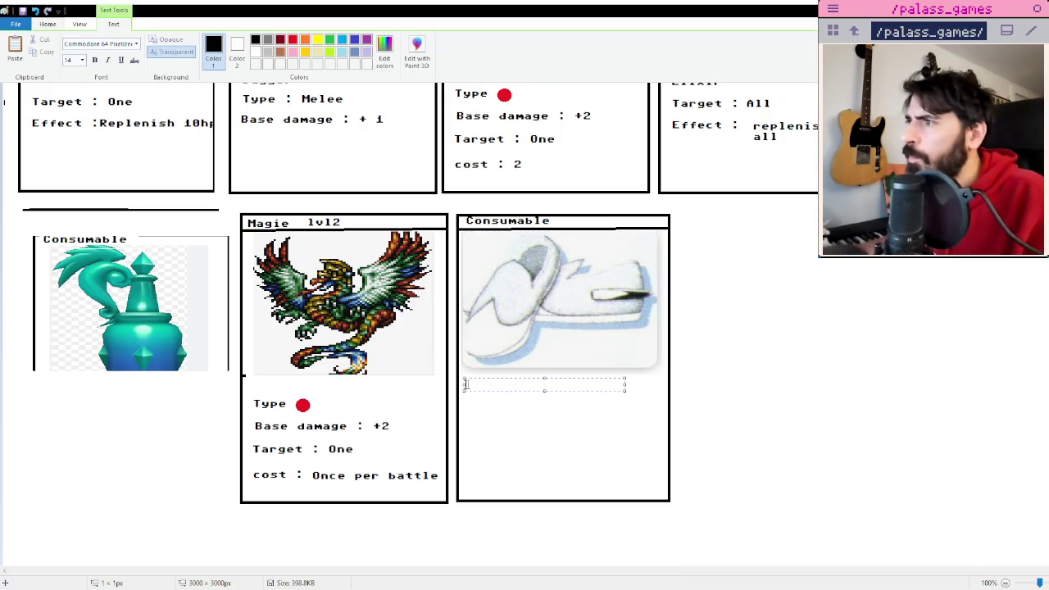
pyautogui.write('Sprint shoes')
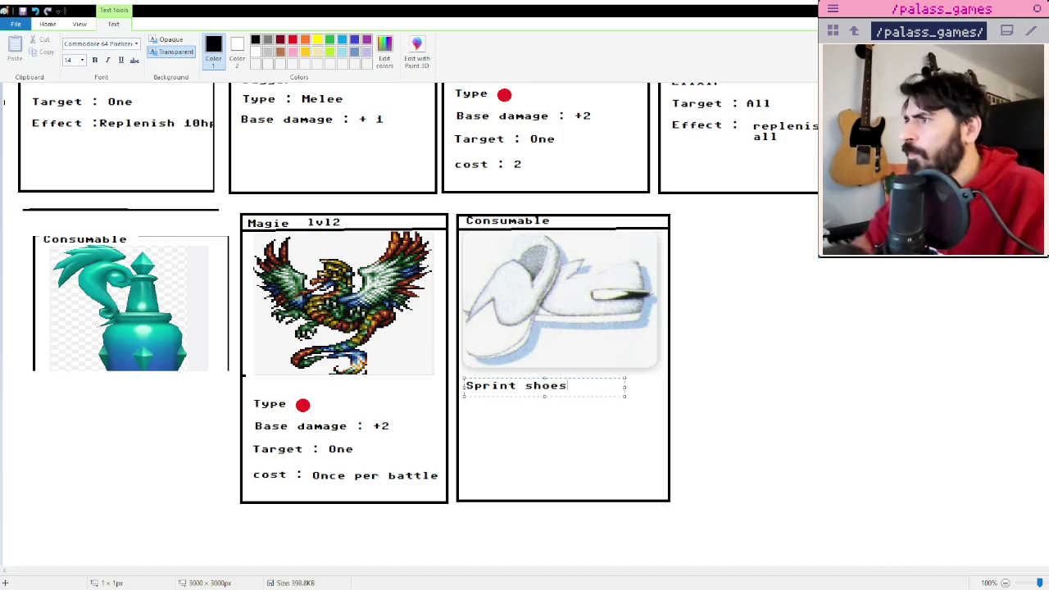
pyautogui.click(768, 363)
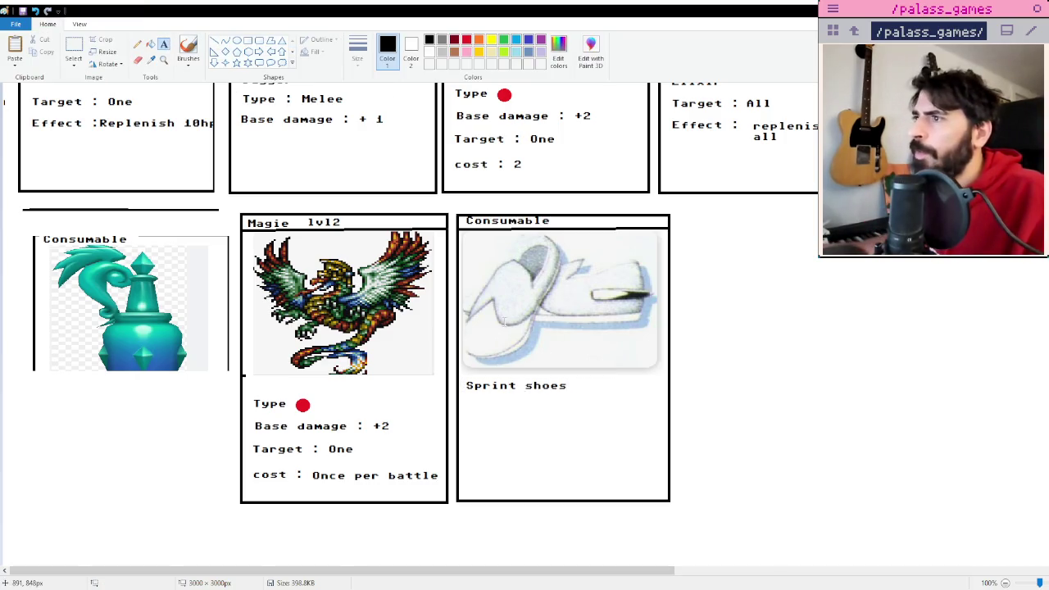
# Add 'Target : Move phase' on one line below the card name.
pyautogui.click(472, 416)
pyautogui.write('Target :')
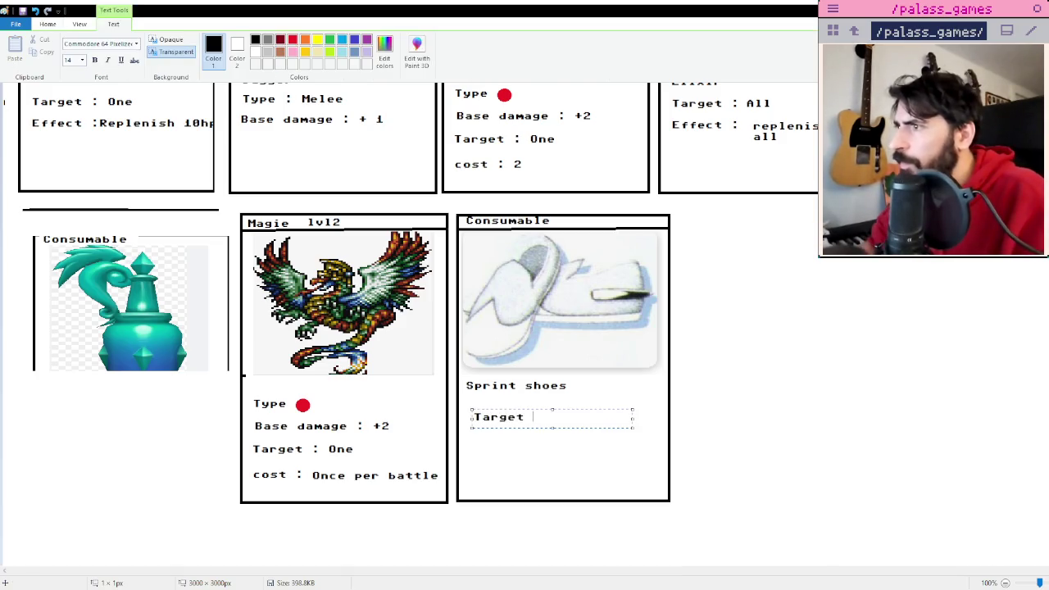
pyautogui.write(' Move phase')
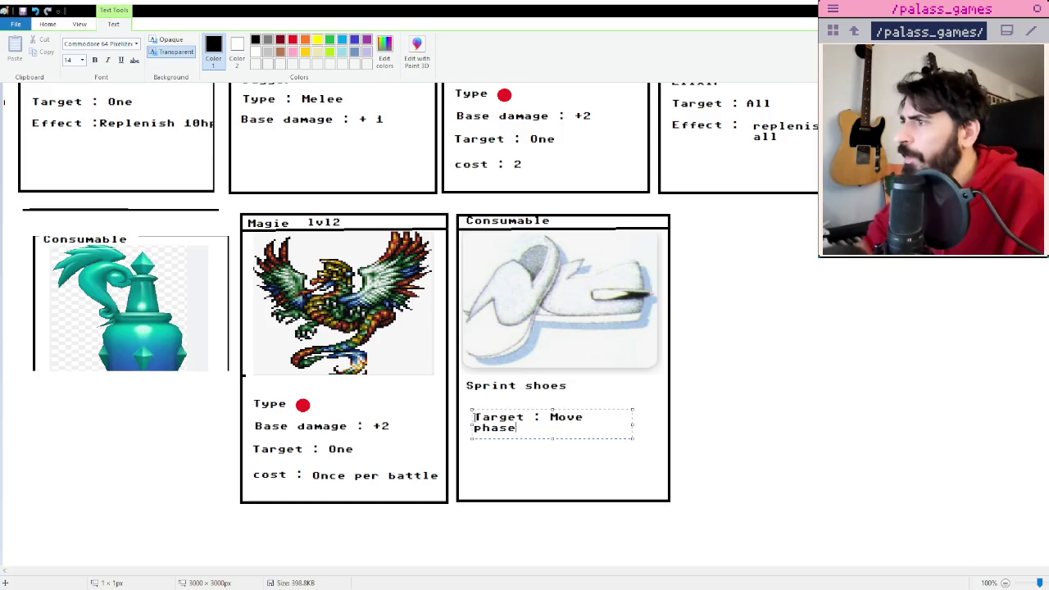
pyautogui.moveTo(632, 423); pyautogui.dragTo(662, 424)
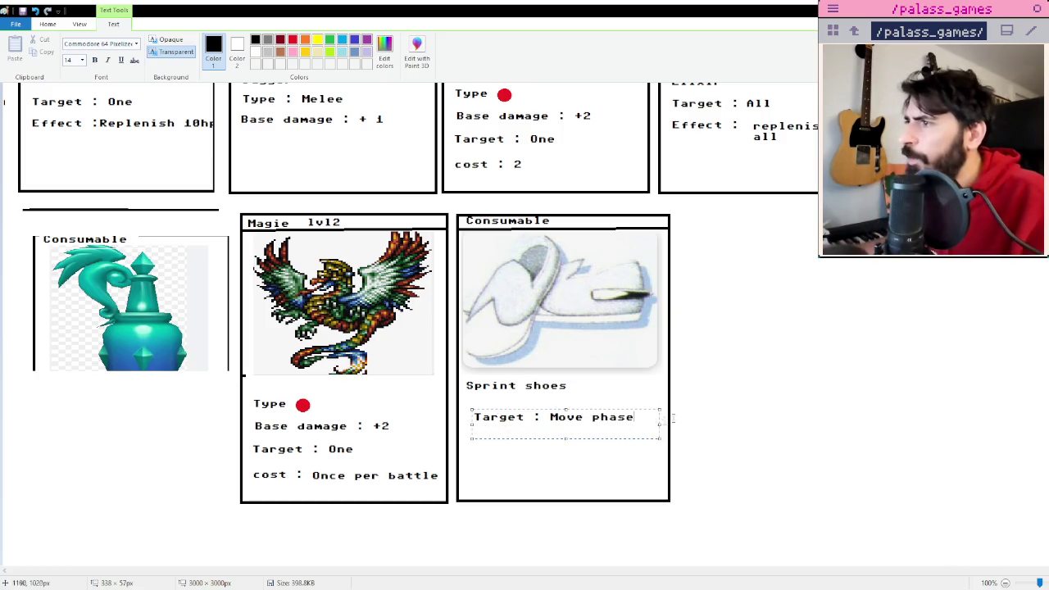
pyautogui.click(721, 369)
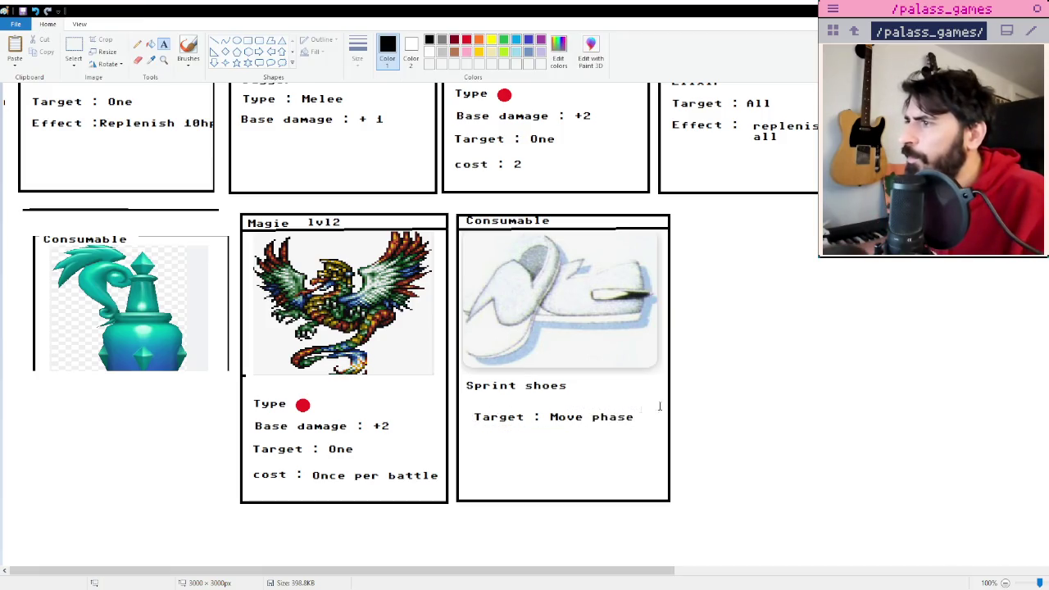
# Add 'Effect : Roll 2 dices' on one line below the target.
pyautogui.click(471, 435)
pyautogui.write('Effect : Roll 2 ')
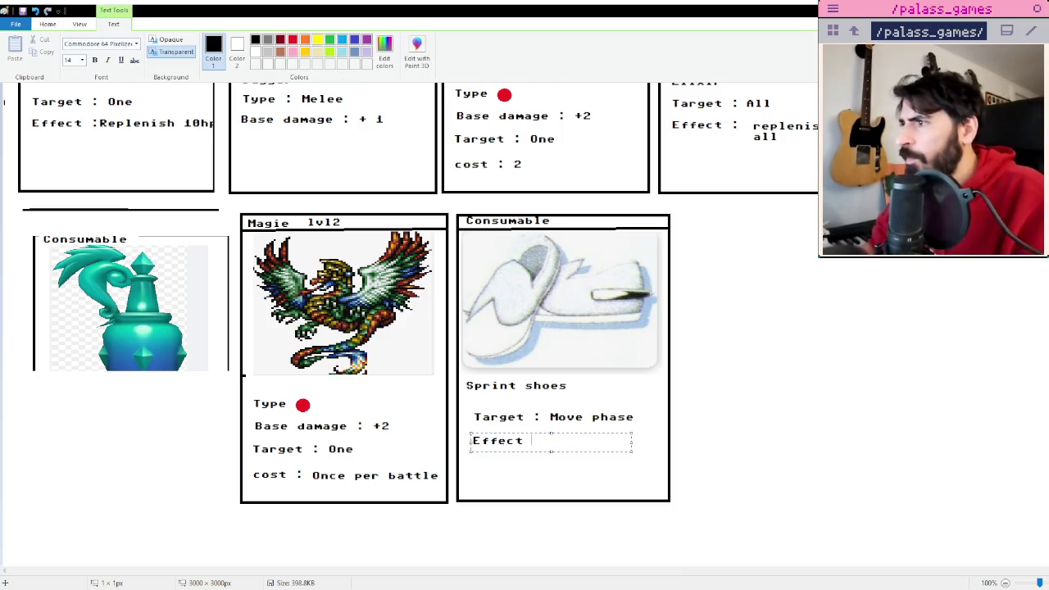
pyautogui.write('dices')
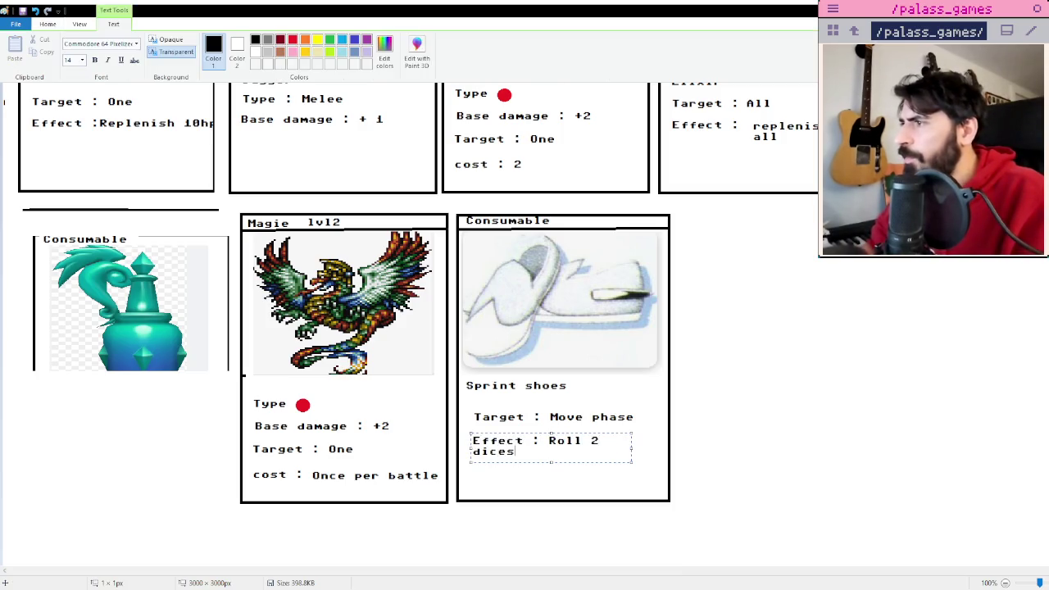
pyautogui.moveTo(629, 447); pyautogui.dragTo(662, 447)
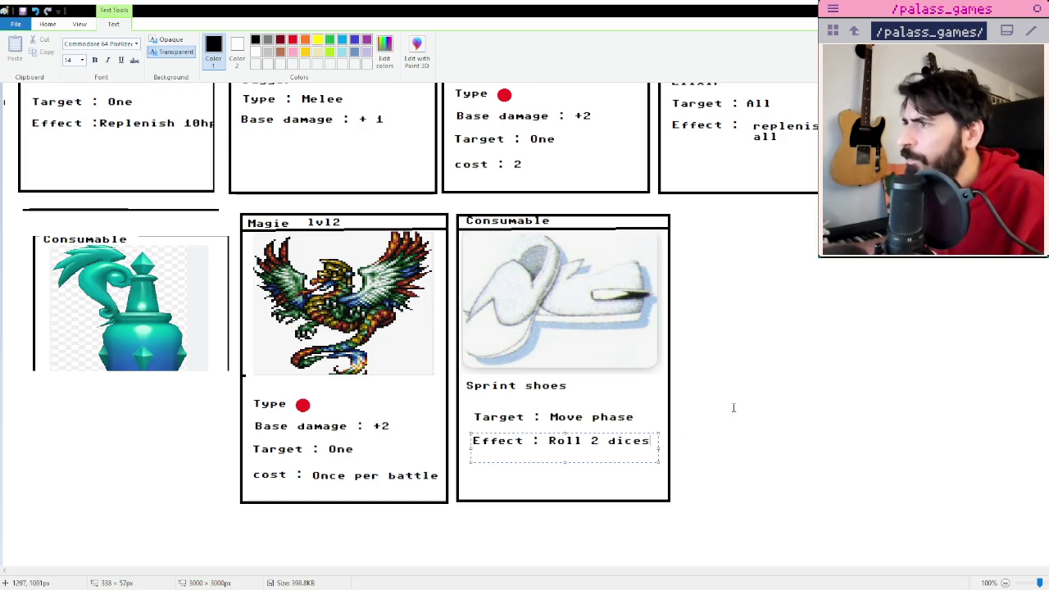
pyautogui.click(748, 398)
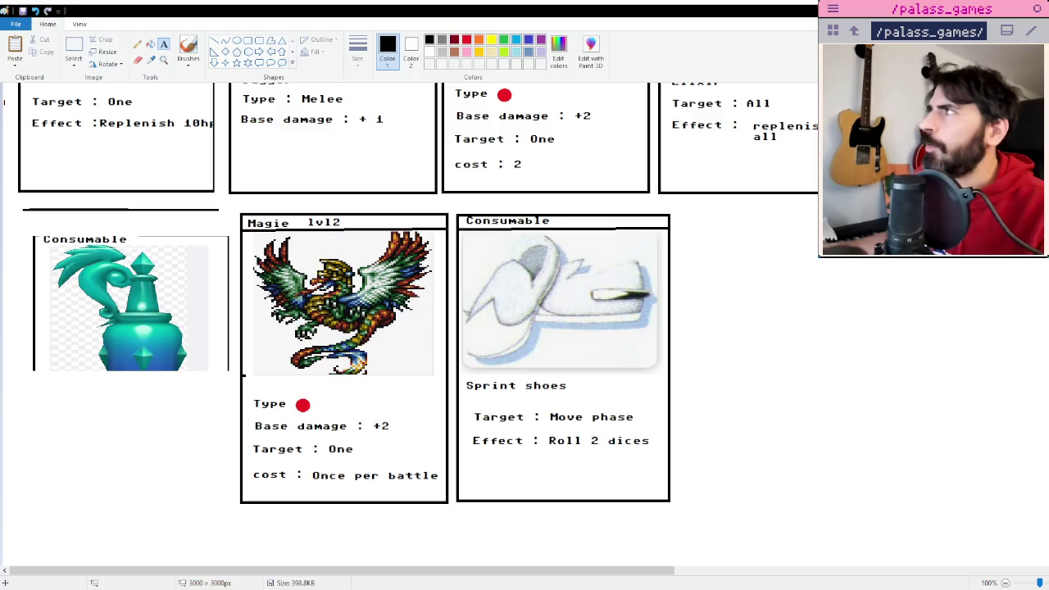
pyautogui.hotkey('alt', 'Tab')
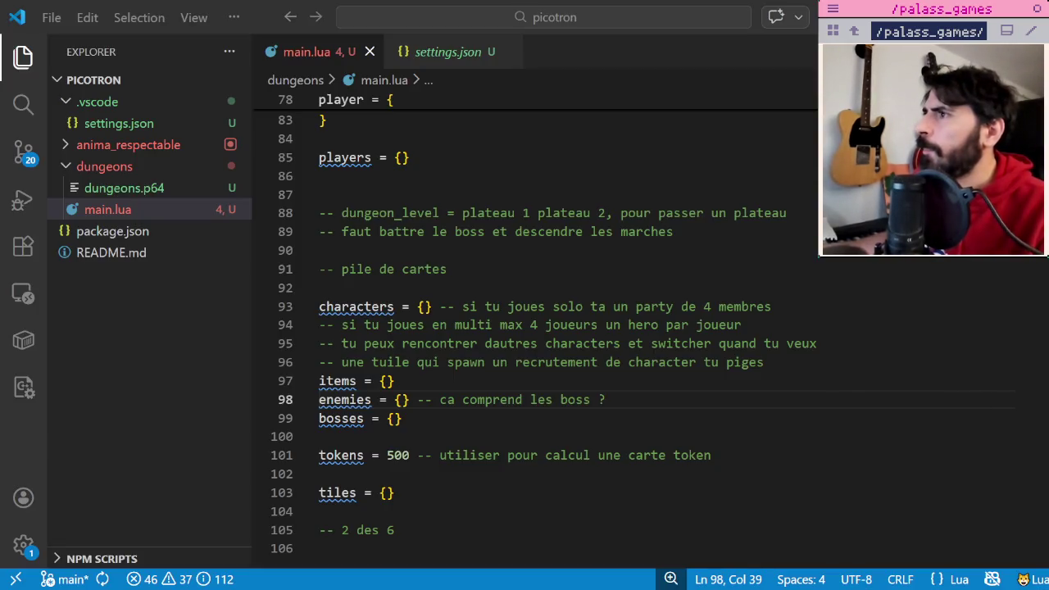
# Comment party = {} with '-- limite a un si on joue multi' and start a new line.
pyautogui.click(576, 343)
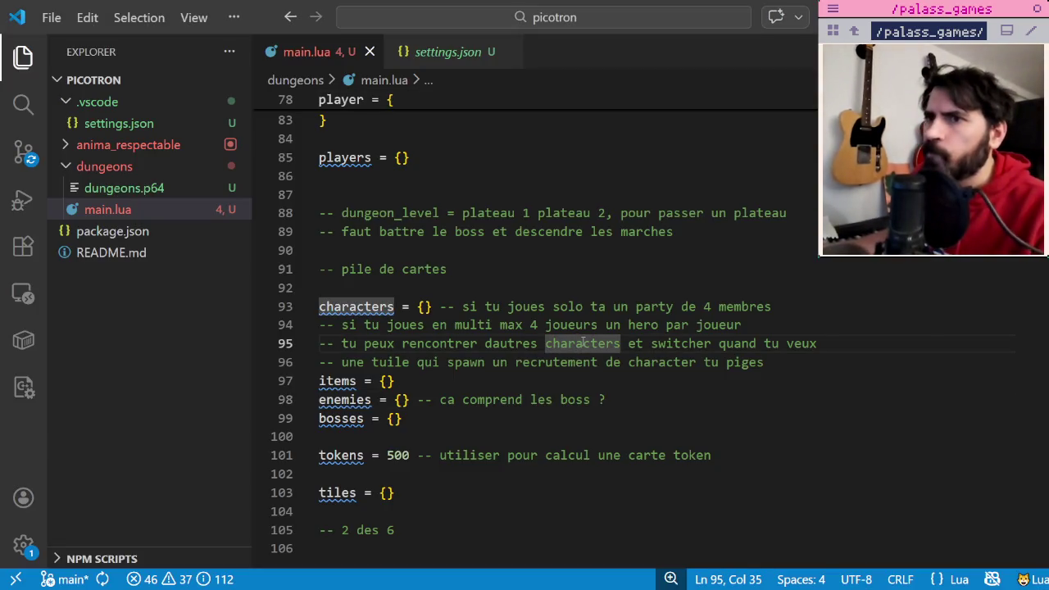
pyautogui.scroll(-1, 527, 369)
pyautogui.scroll(2, 496, 375)
pyautogui.scroll(2, 468, 382)
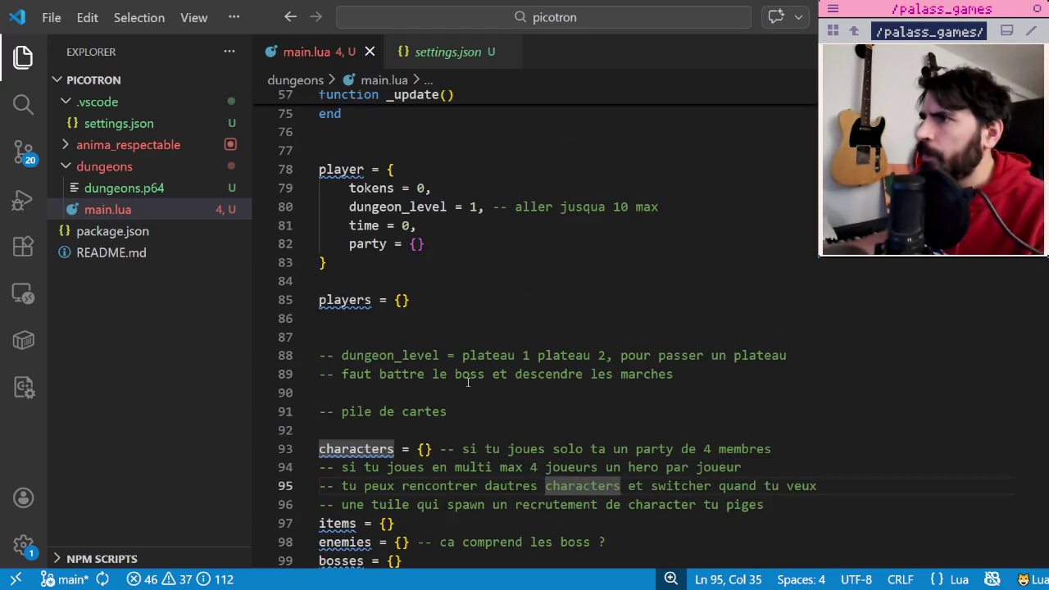
pyautogui.click(438, 189)
pyautogui.click(450, 247)
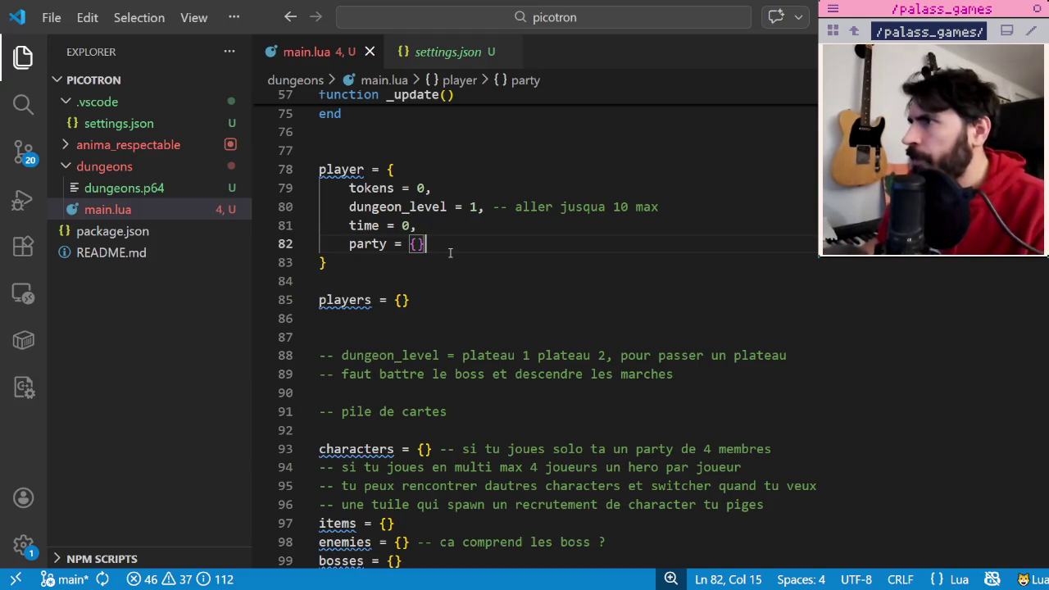
pyautogui.write(' -- limite ')
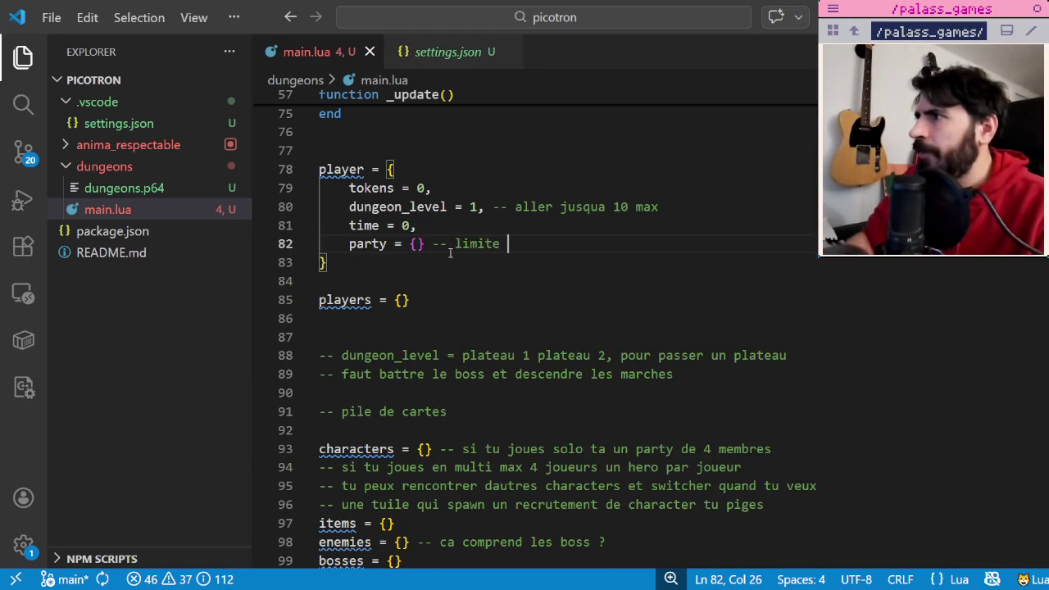
pyautogui.write('a un si o')
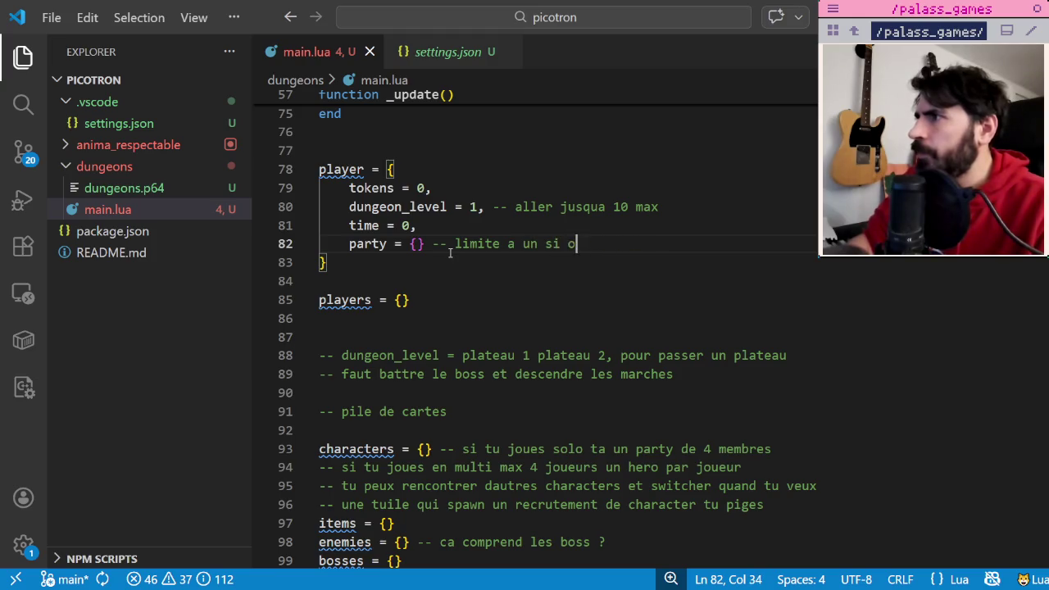
pyautogui.write('n joue multi')
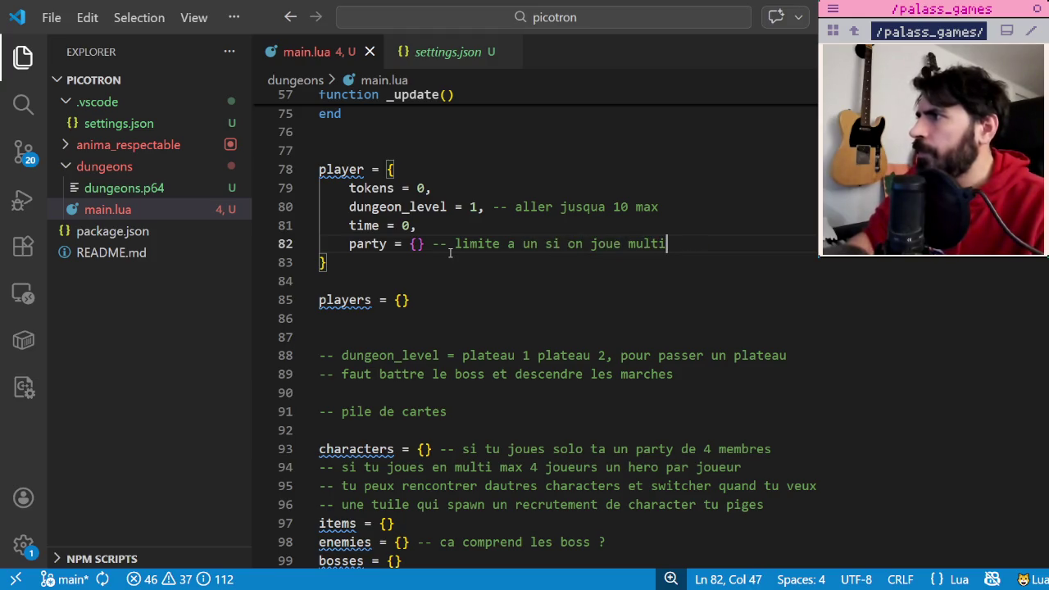
pyautogui.press('Return')
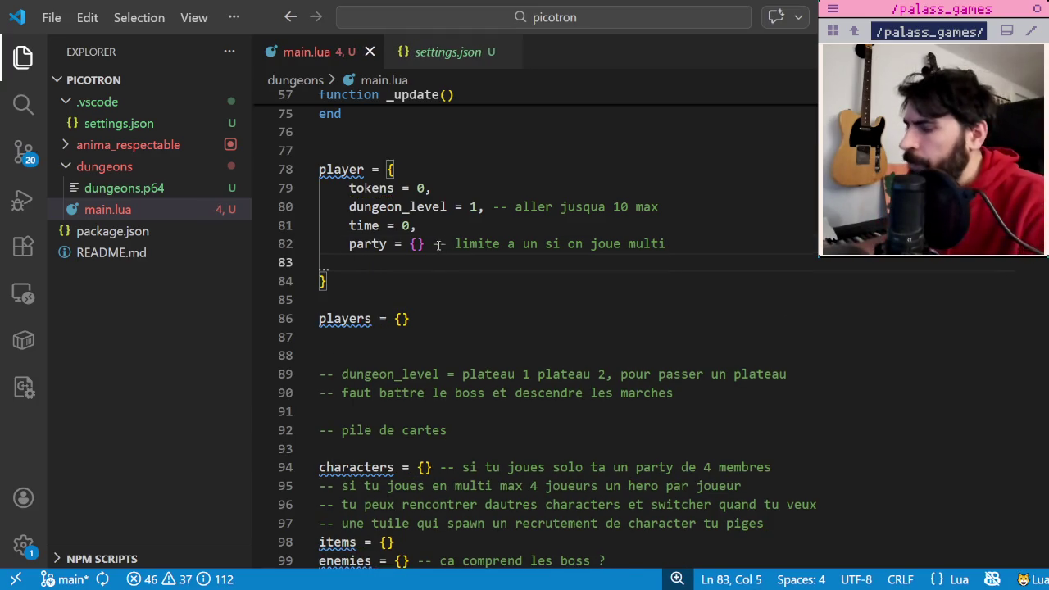
# Insert the missing comma after party's empty table.
pyautogui.click(427, 245)
pyautogui.write(',')
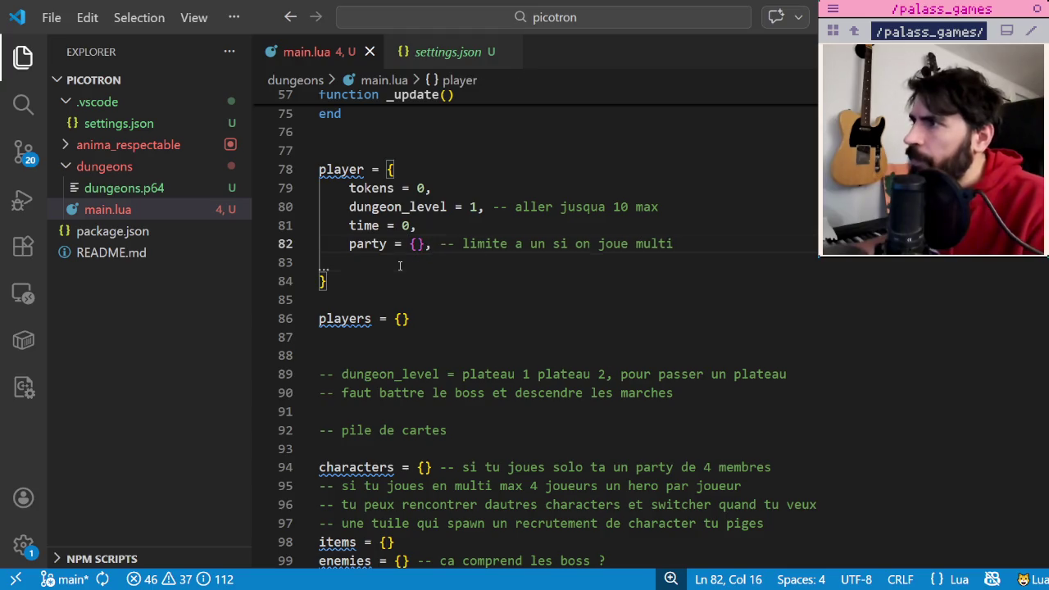
pyautogui.click(400, 265)
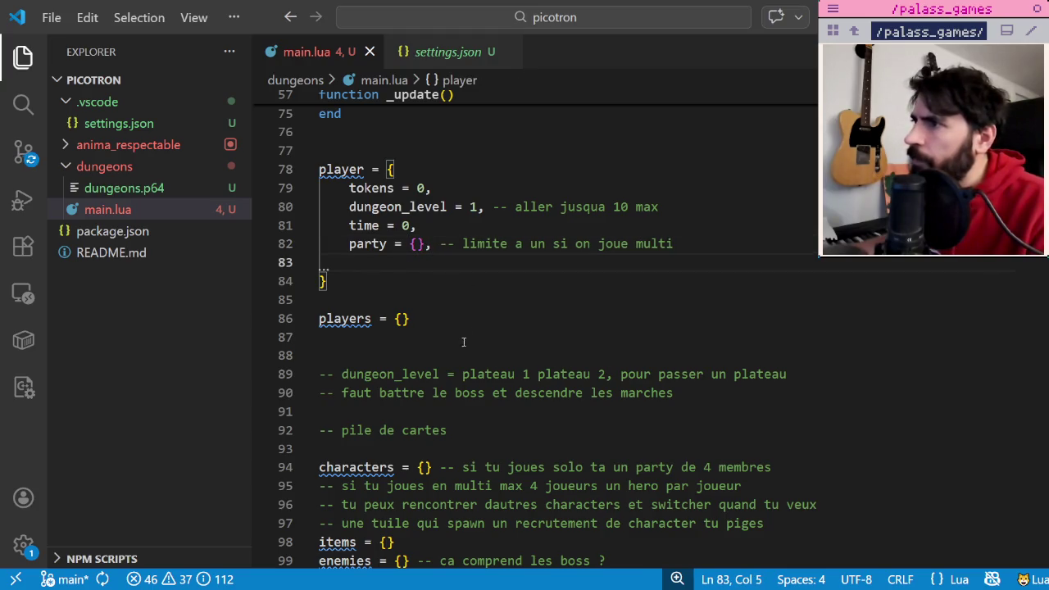
pyautogui.scroll(4, 463, 341)
pyautogui.scroll(-3, 455, 354)
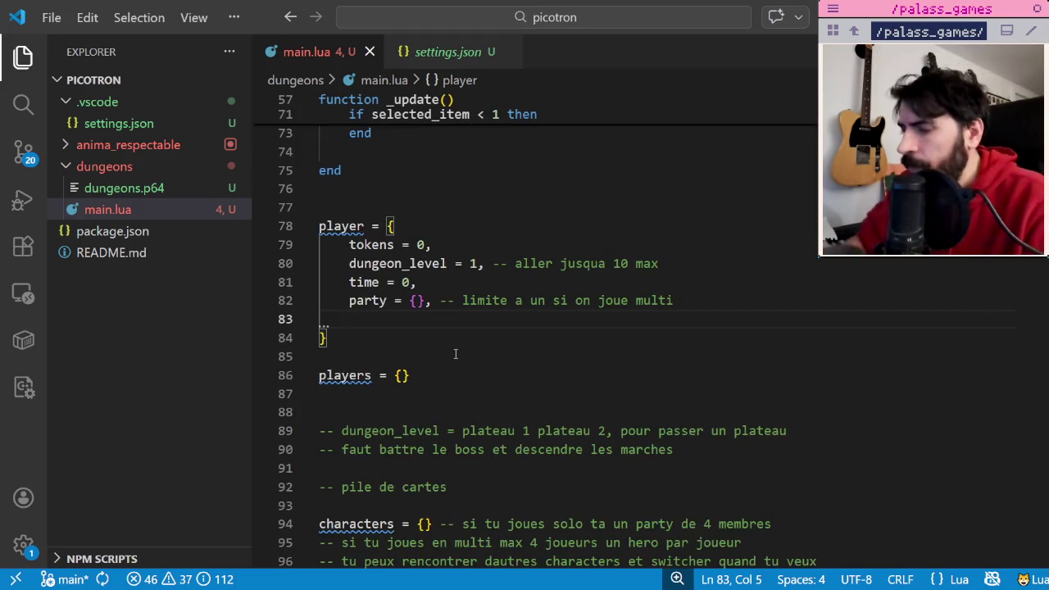
# Add an items = {}, field after party in the player table.
pyautogui.write('items = {')
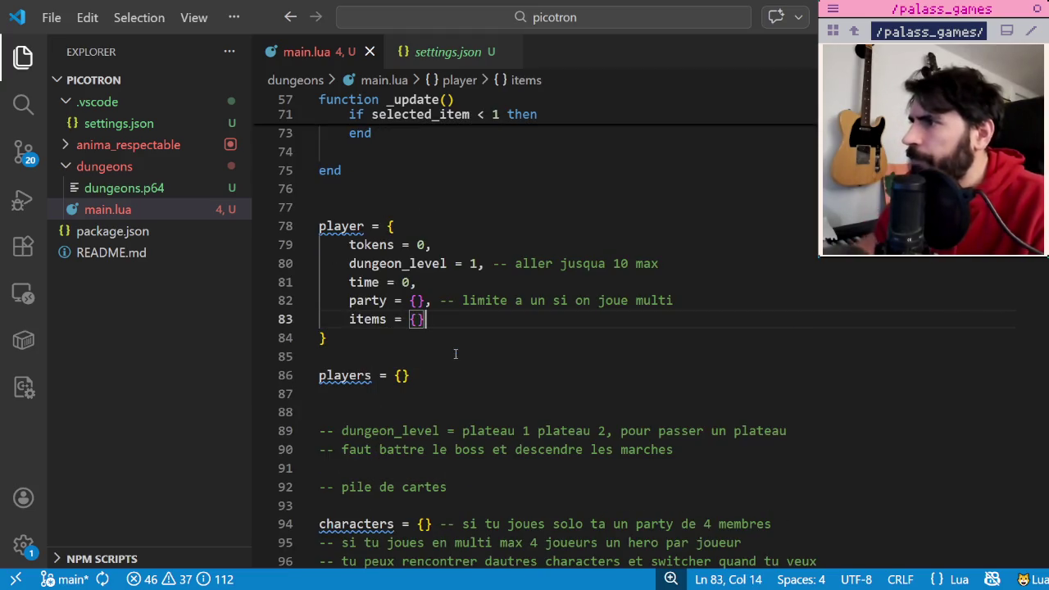
pyautogui.press('Right')
pyautogui.write(',')
pyautogui.press('Return')
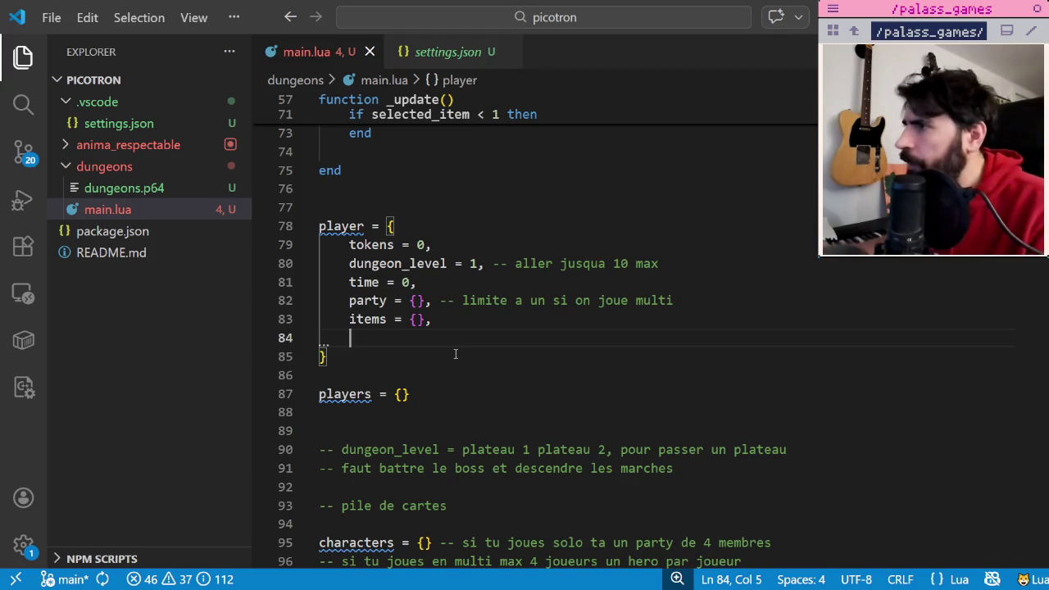
# Add a trial characters = {}, line, then delete it again.
pyautogui.write('ch')
pyautogui.press('BackSpace')
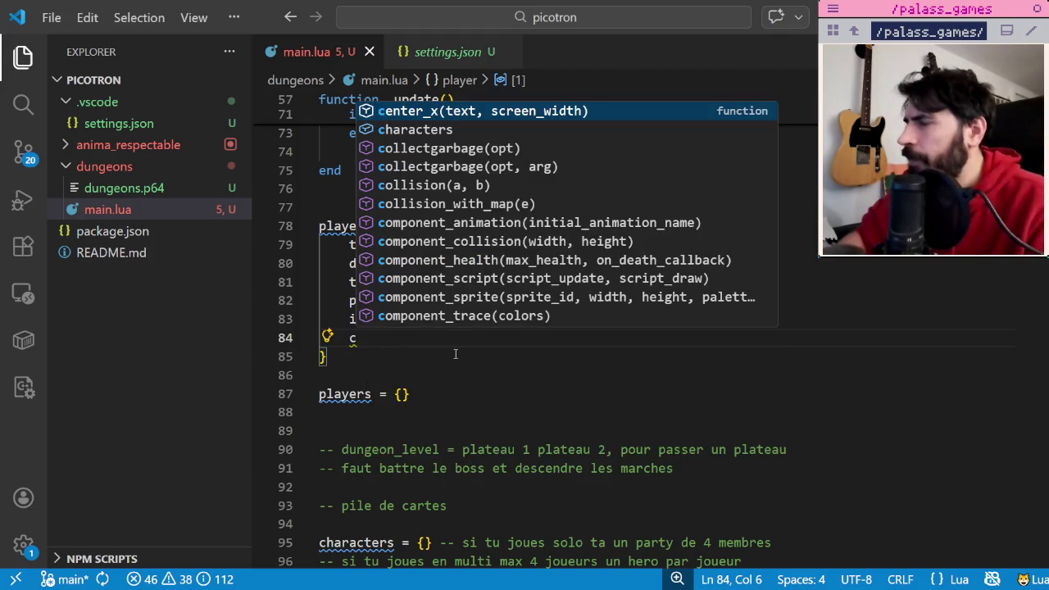
pyautogui.write('haracters = ')
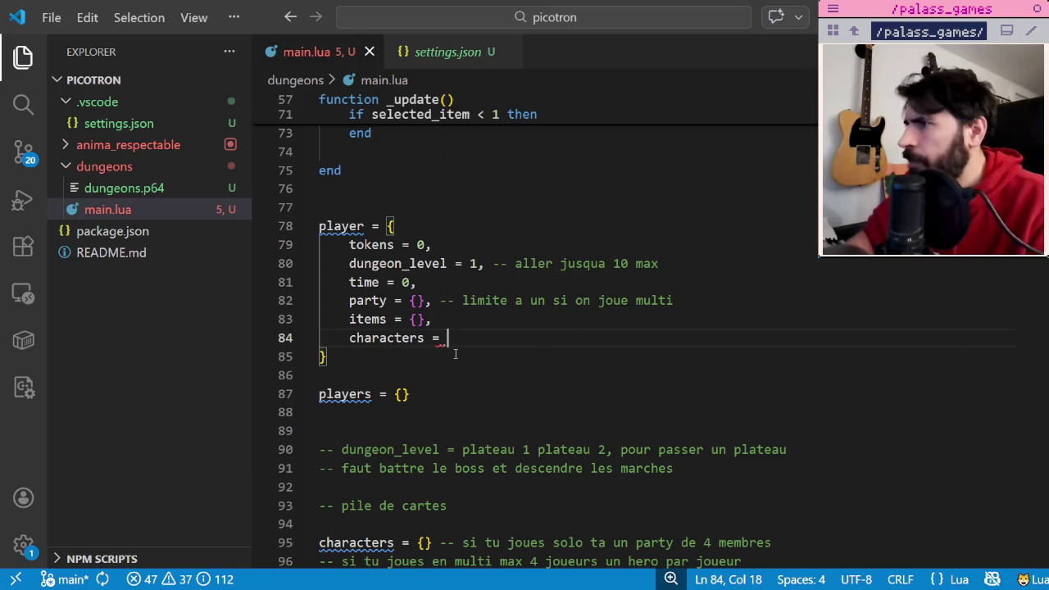
pyautogui.write('{')
pyautogui.press('Right')
pyautogui.write(',')
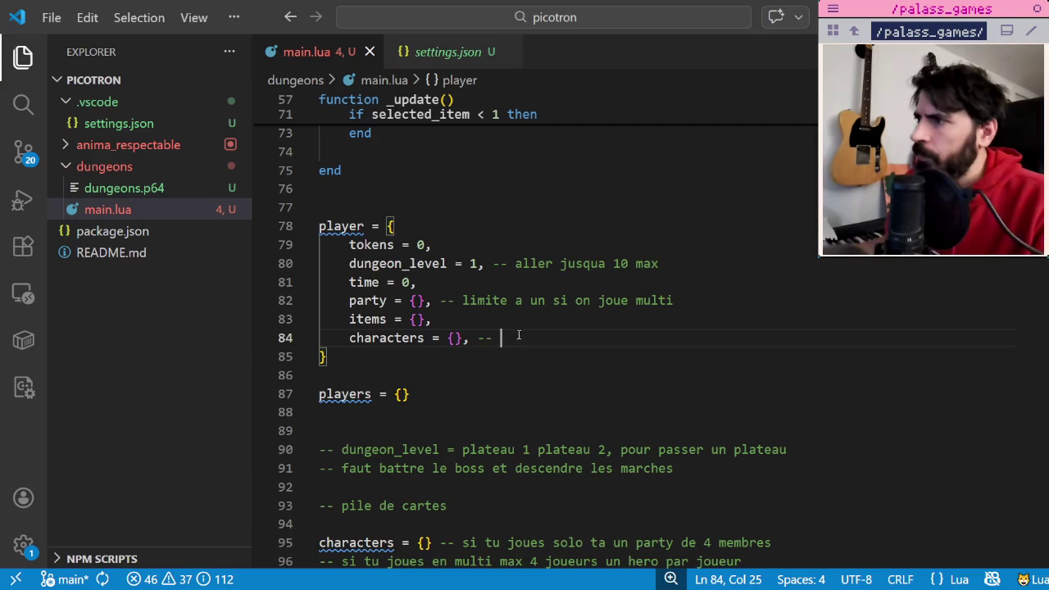
pyautogui.moveTo(502, 337); pyautogui.dragTo(311, 335)
pyautogui.press('BackSpace')
pyautogui.press('BackSpace')
pyautogui.scroll(-2, 458, 393)
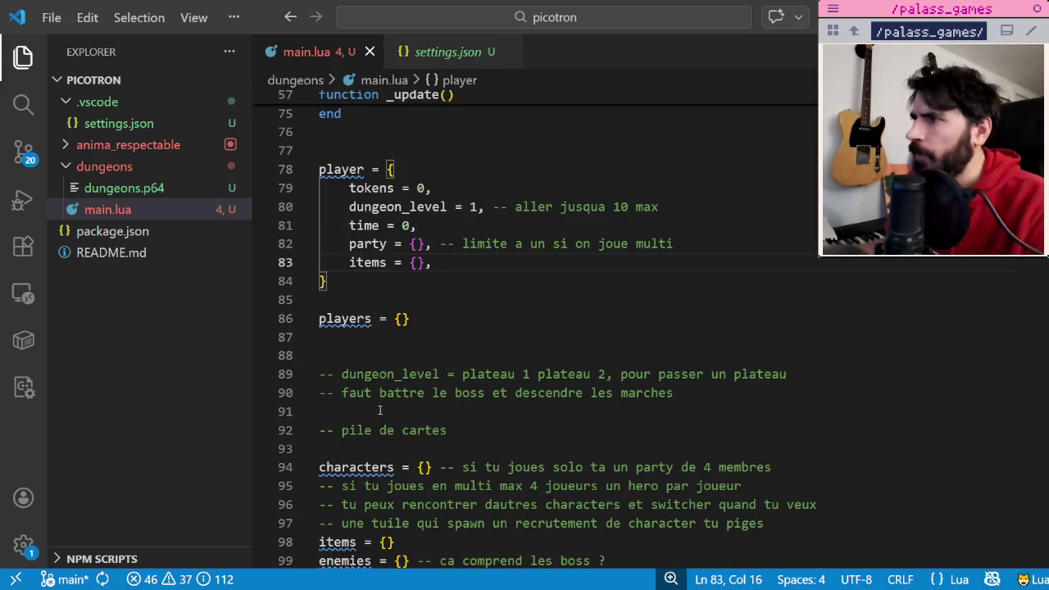
# Add a stray 'available' line above the characters table and erase it.
pyautogui.scroll(-1, 458, 430)
pyautogui.click(458, 427)
pyautogui.press('Return')
pyautogui.write('avail')
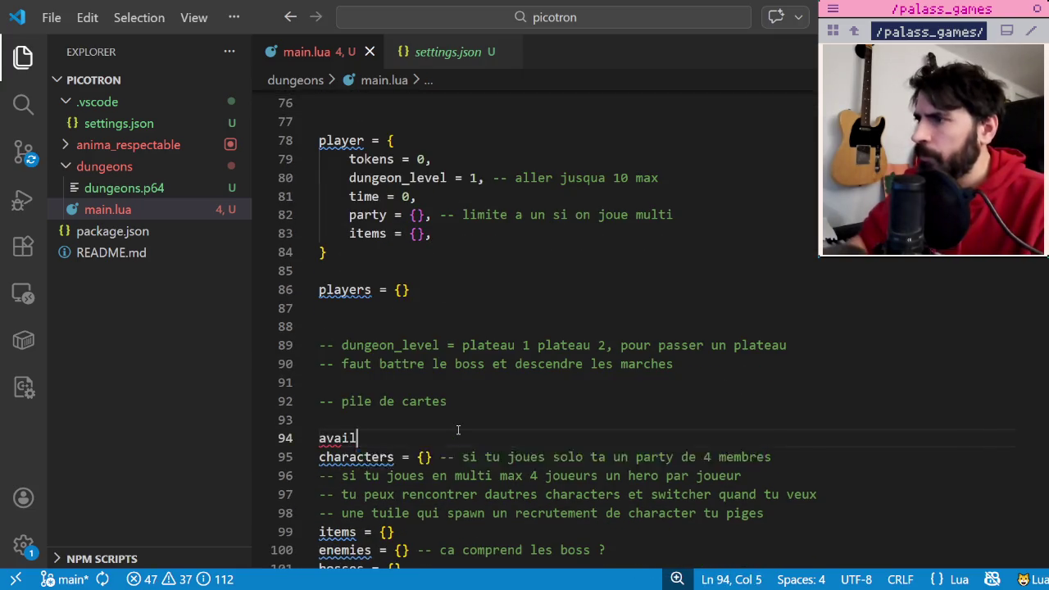
pyautogui.write('able')
pyautogui.press('BackSpace')
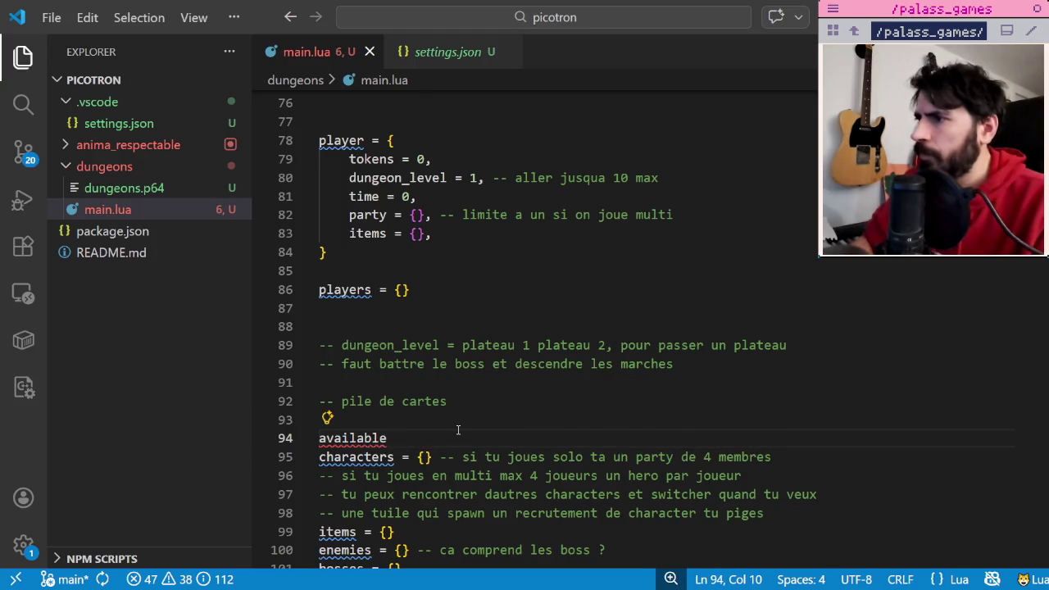
pyautogui.press('BackSpace')
pyautogui.press('BackSpace')
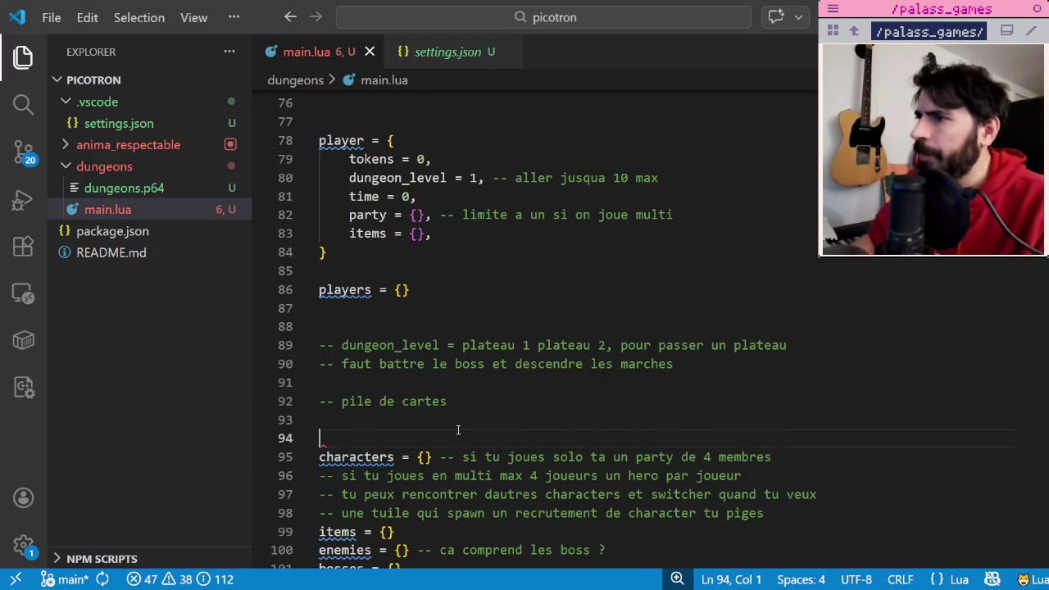
# Start a new game = { table below players = {}.
pyautogui.click(458, 252)
pyautogui.click(461, 295)
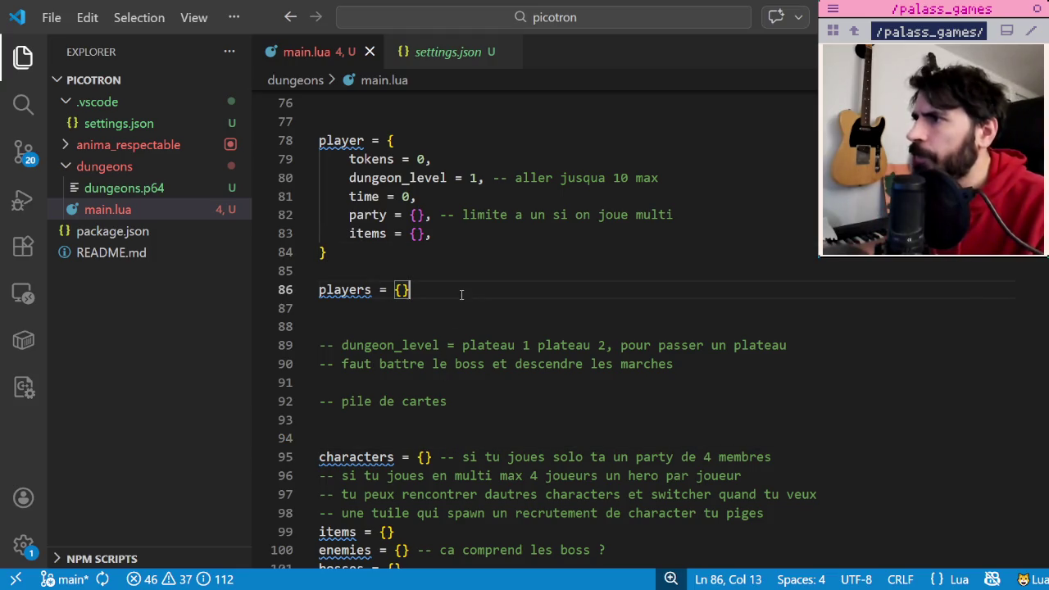
pyautogui.press('Return')
pyautogui.press('Return')
pyautogui.write('game = ')
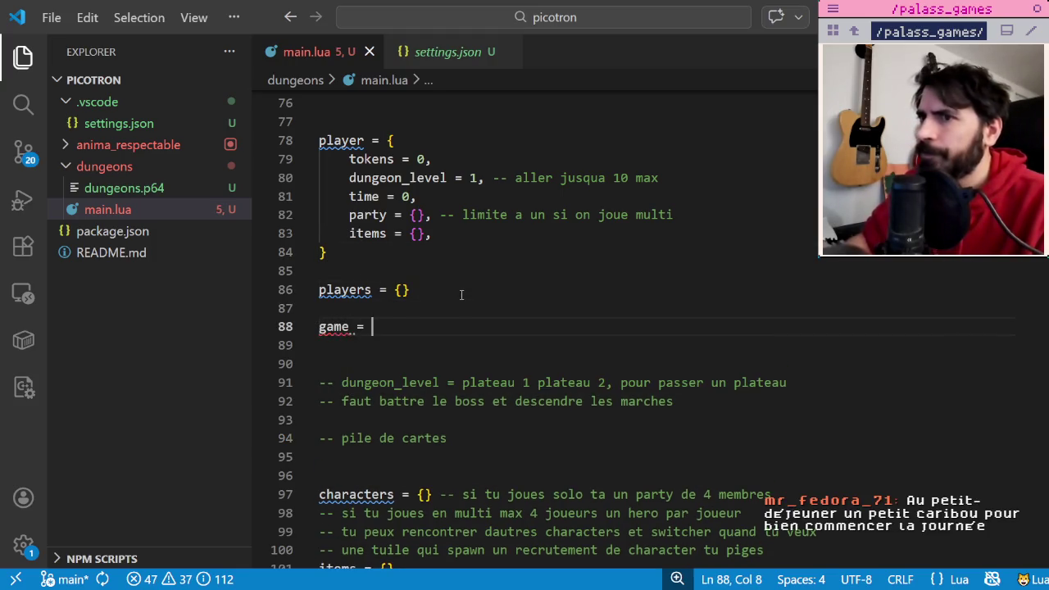
pyautogui.write('{')
pyautogui.press('Return')
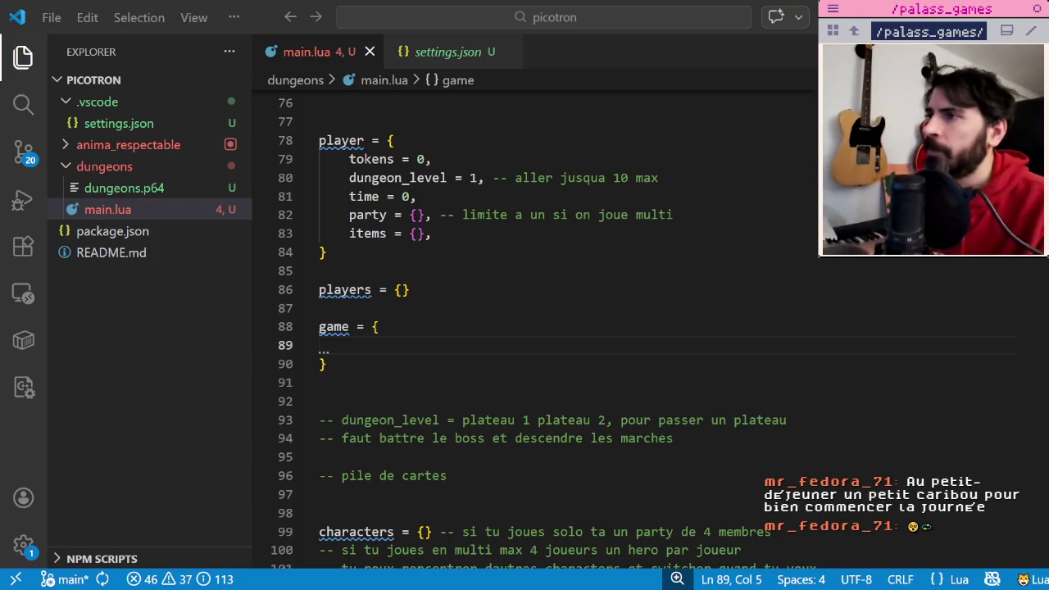
# Add characters = {} inside the game table, then append 'limite de 4' to the party comment.
pyautogui.click(460, 347)
pyautogui.write('ass')
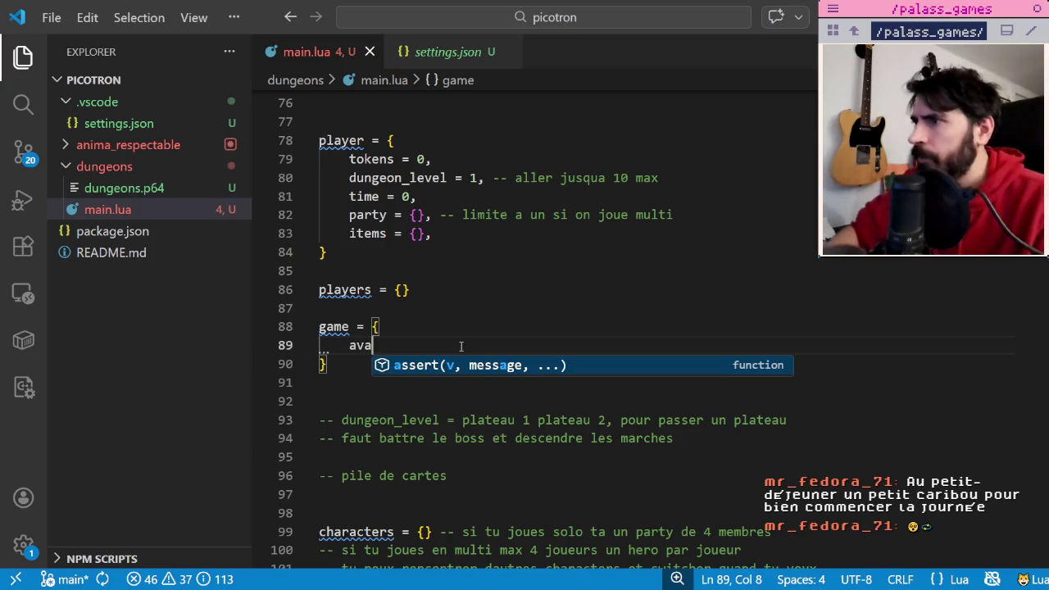
pyautogui.press('BackSpace')
pyautogui.press('BackSpace')
pyautogui.press('BackSpace')
pyautogui.write('chara')
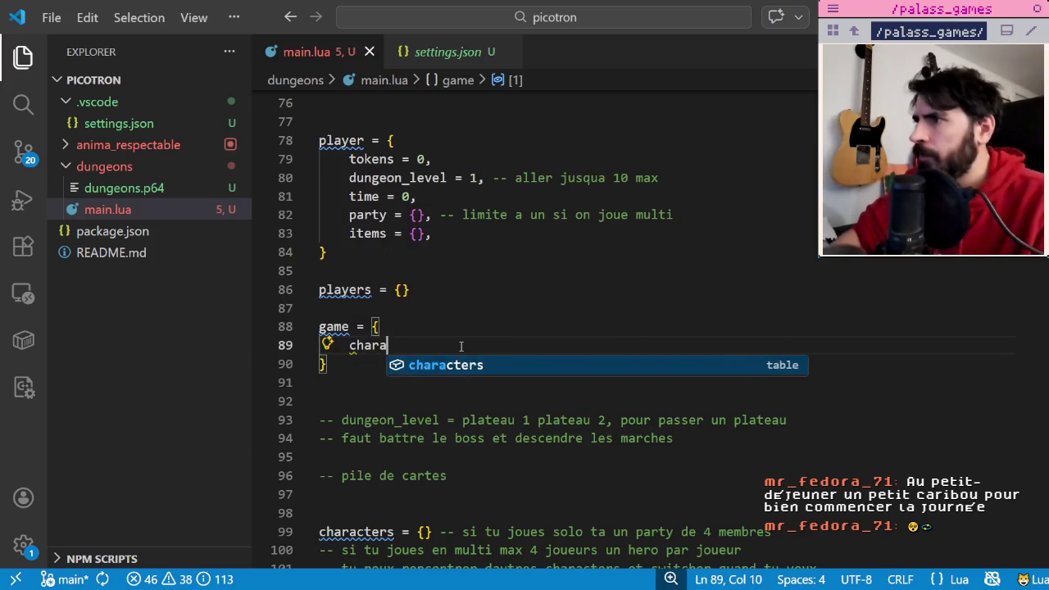
pyautogui.write('cters = {},')
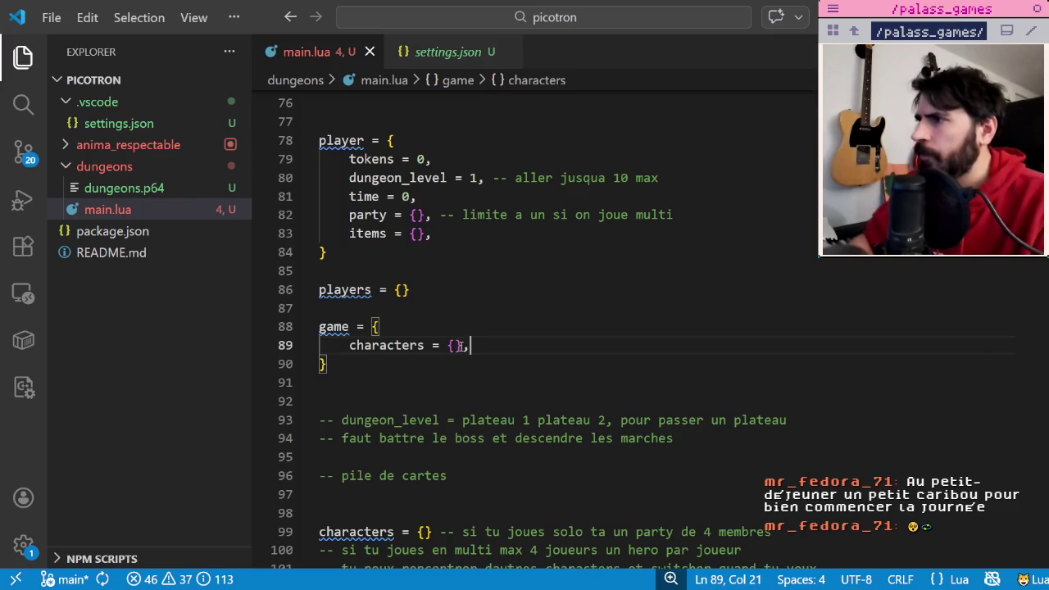
pyautogui.press('Return')
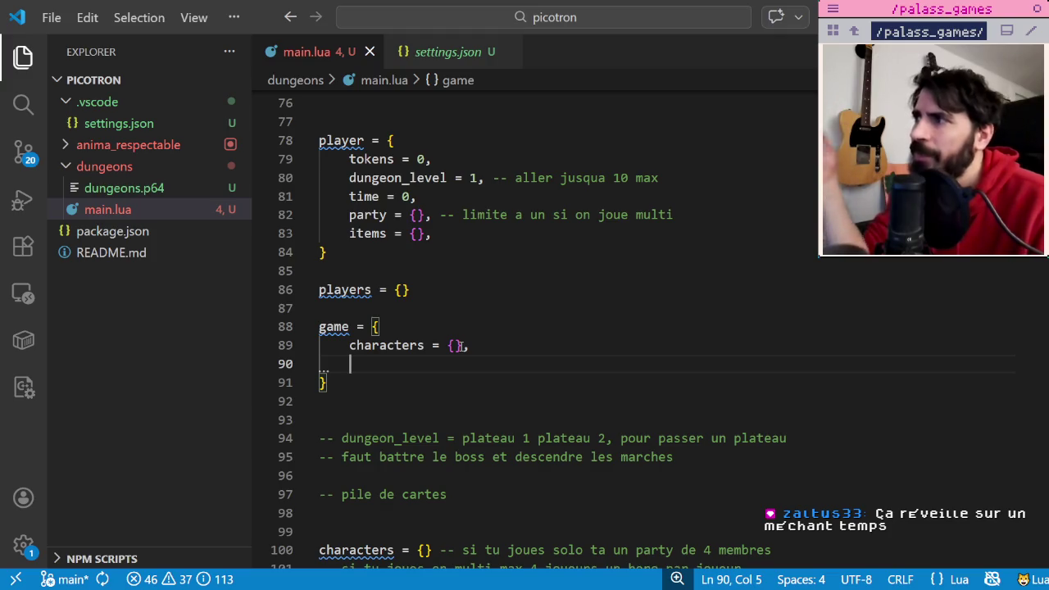
pyautogui.click(688, 212)
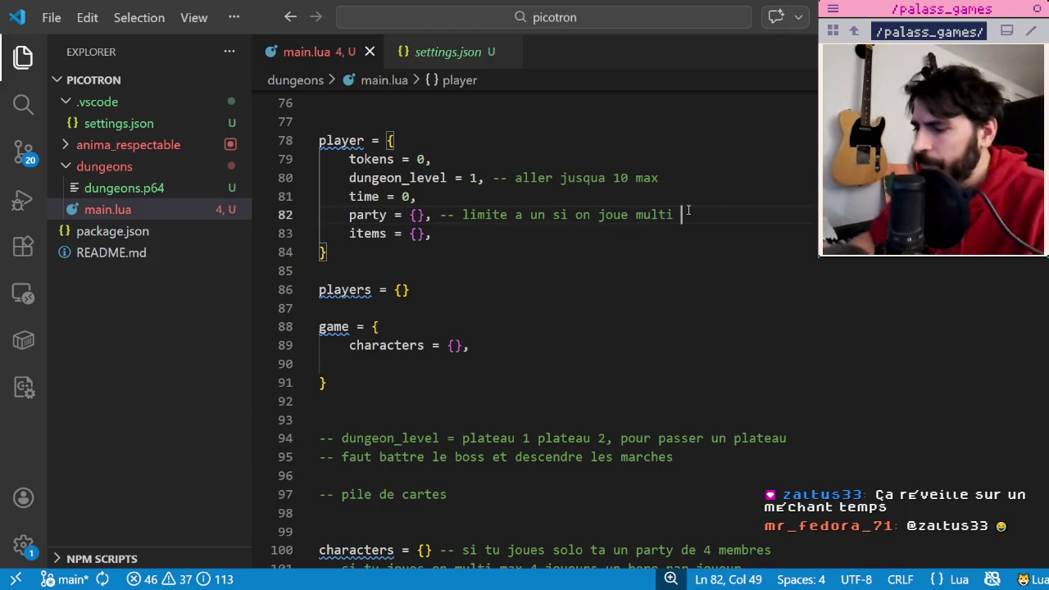
pyautogui.write('limite de ')
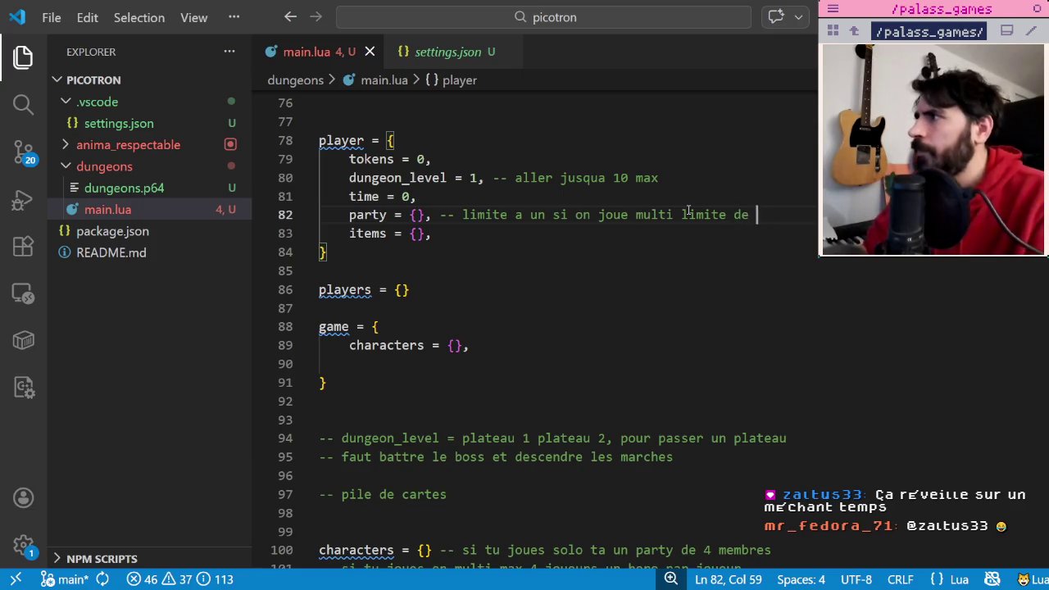
pyautogui.write('4')
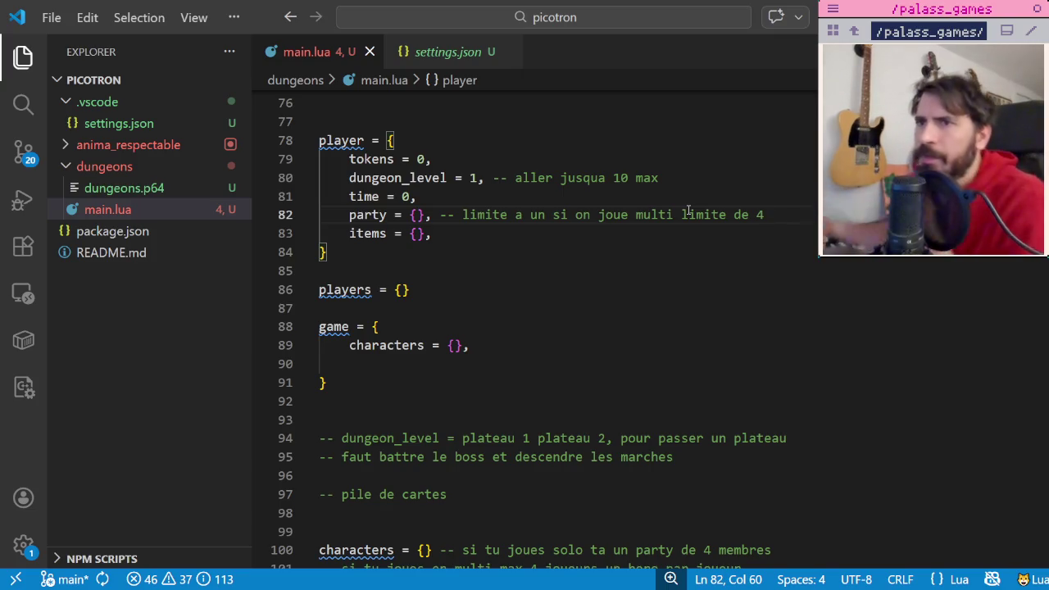
# Switch back to the Paint card sheet.
pyautogui.hotkey('alt', 'Tab')
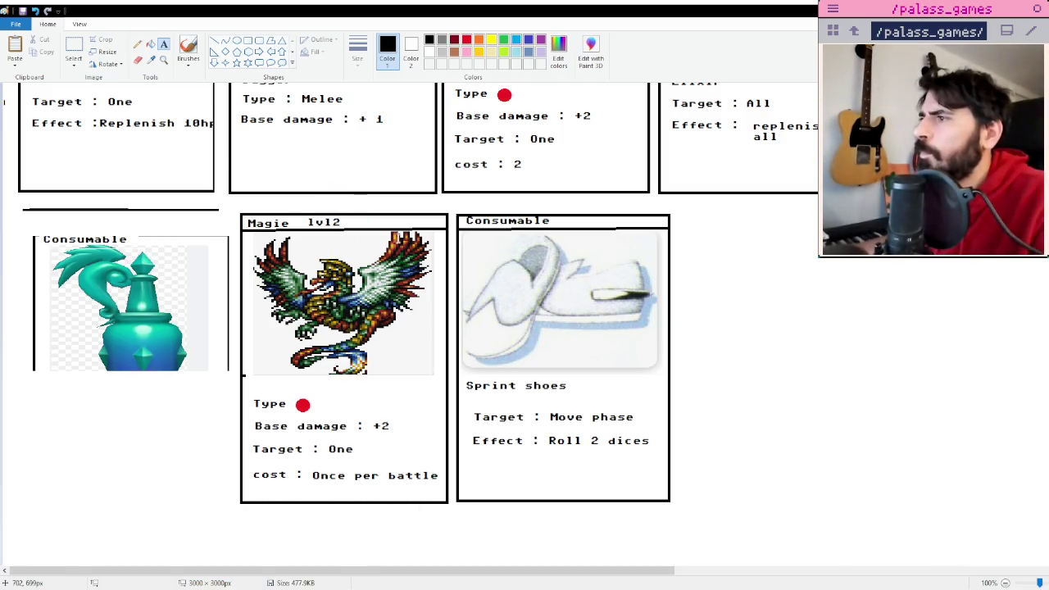
# Save the items sheet, duplicate the rat card right of the notes, and paste the goblin image.
pyautogui.hotkey('ctrl', 's')
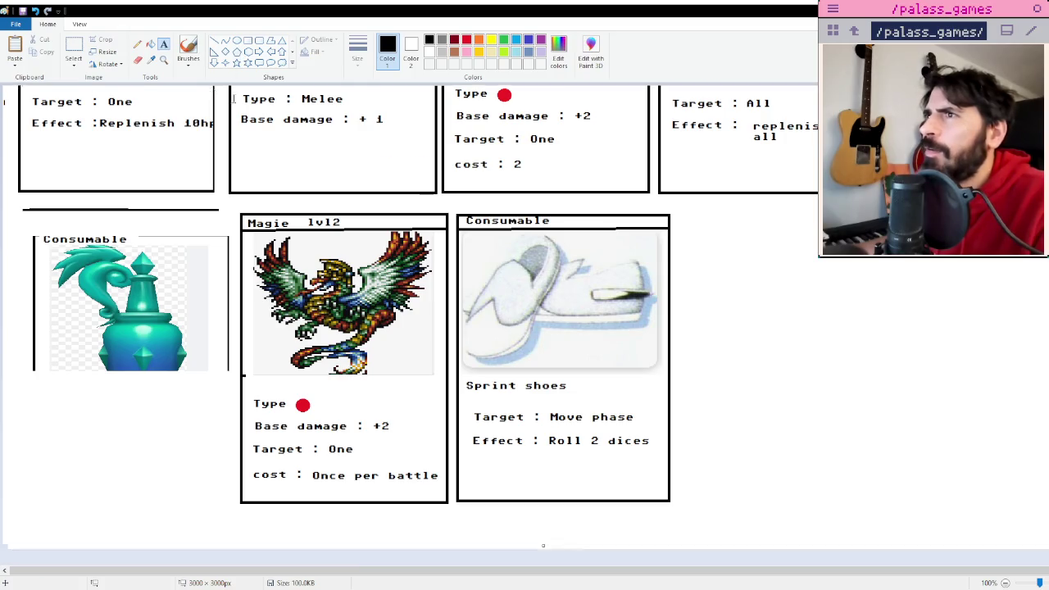
pyautogui.click(73, 49)
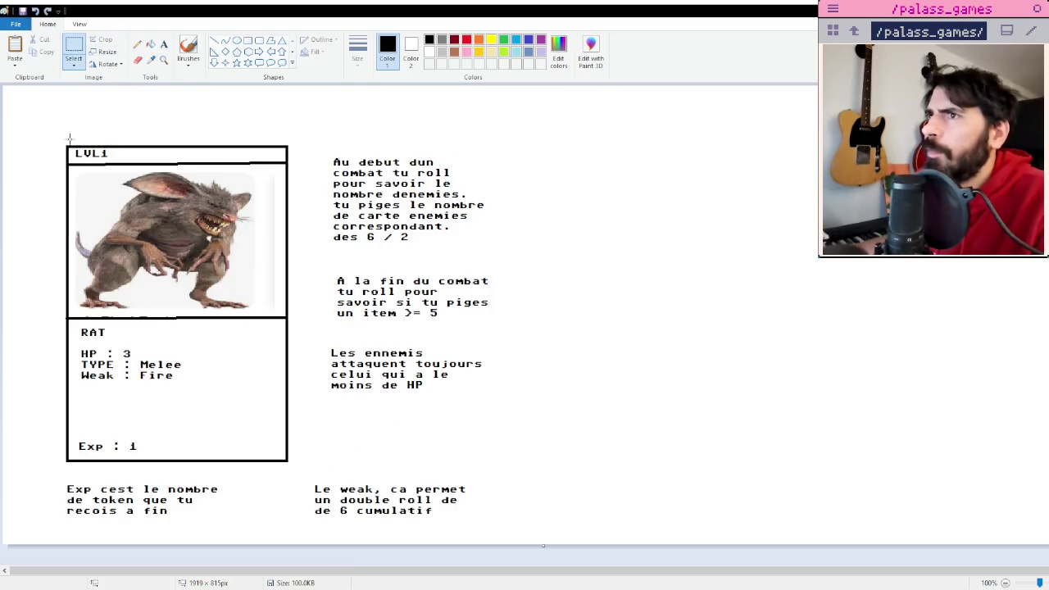
pyautogui.moveTo(55, 133); pyautogui.dragTo(299, 460)
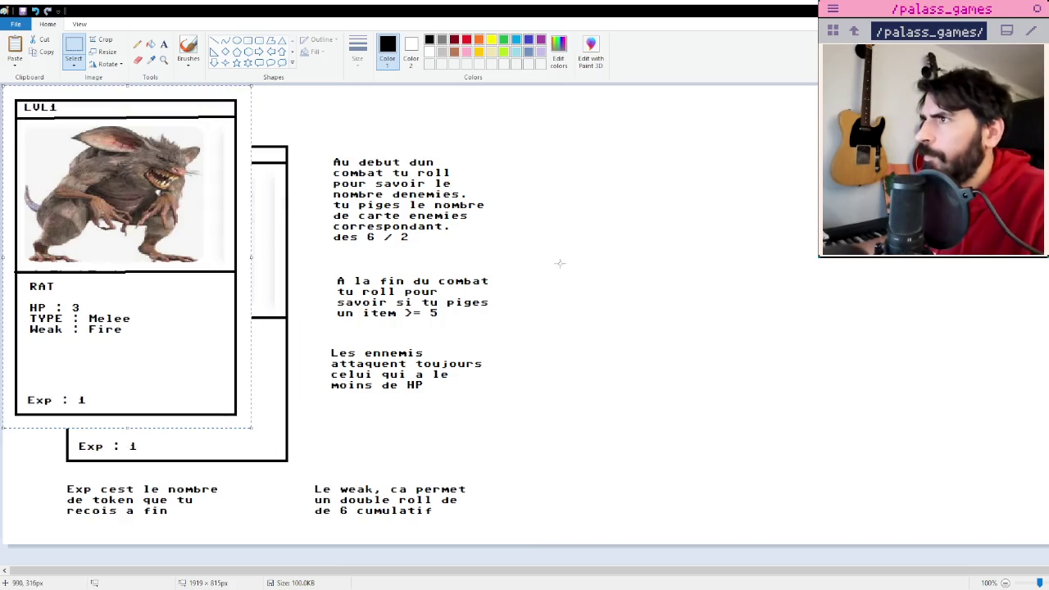
pyautogui.hotkey('ctrl', 'c')
pyautogui.hotkey('ctrl', 'v')
pyautogui.moveTo(598, 257); pyautogui.dragTo(684, 261)
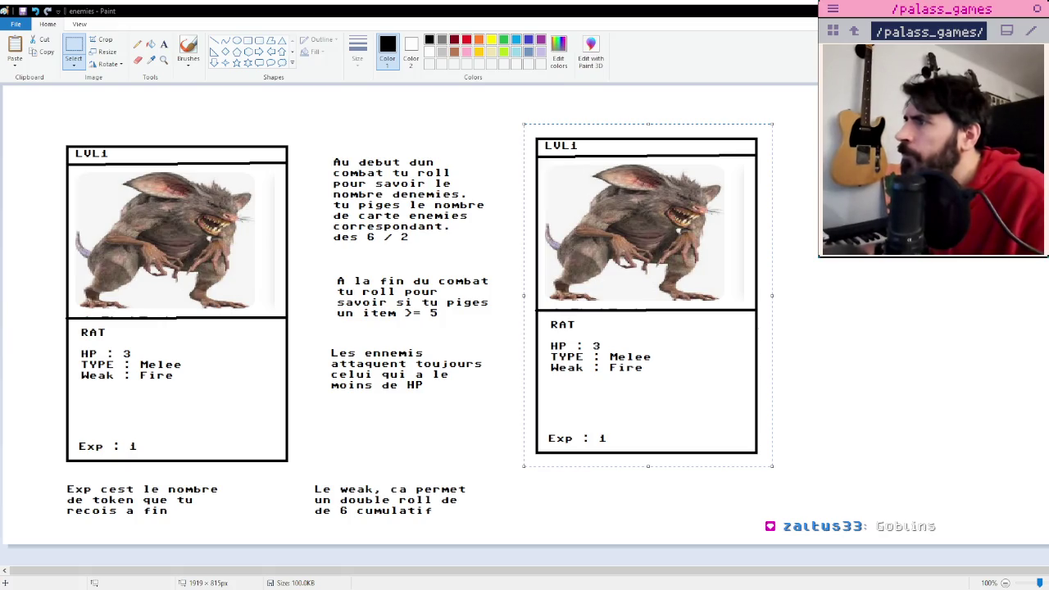
pyautogui.hotkey('ctrl', 'v')
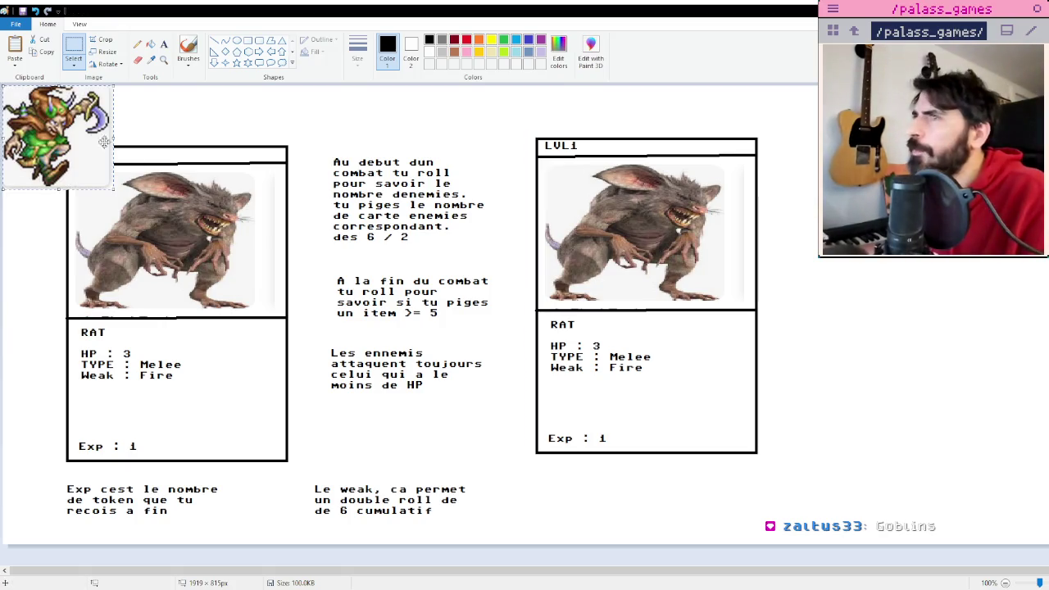
pyautogui.moveTo(53, 121); pyautogui.dragTo(603, 196)
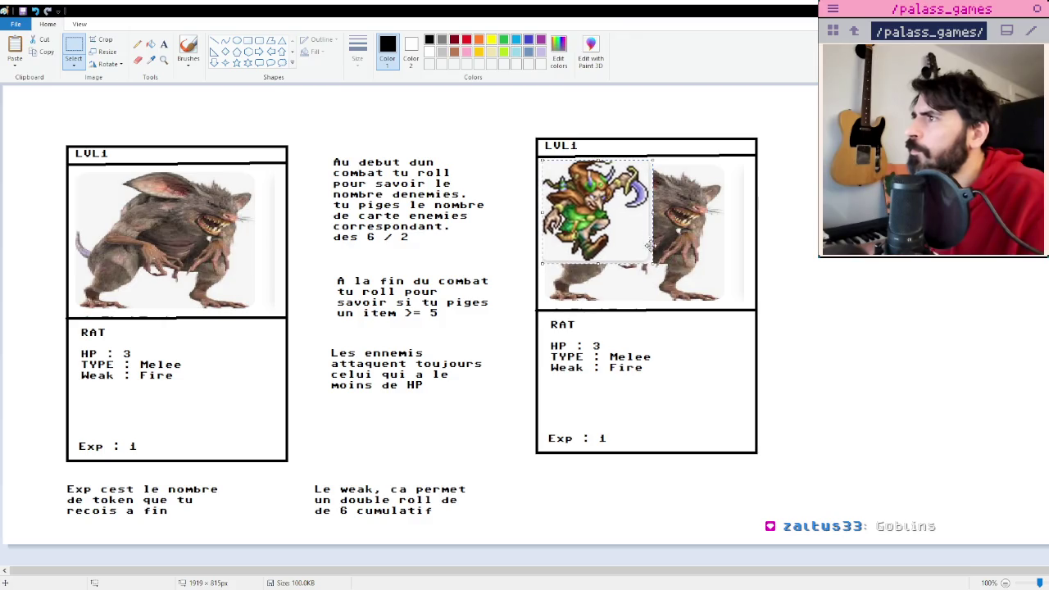
pyautogui.moveTo(653, 269); pyautogui.dragTo(744, 303)
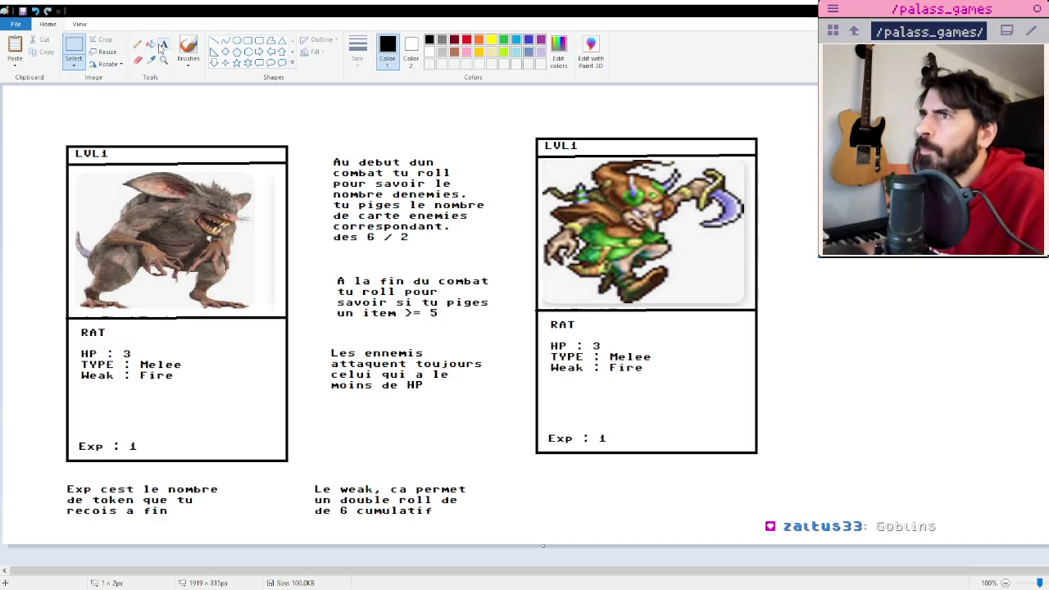
pyautogui.click(68, 46)
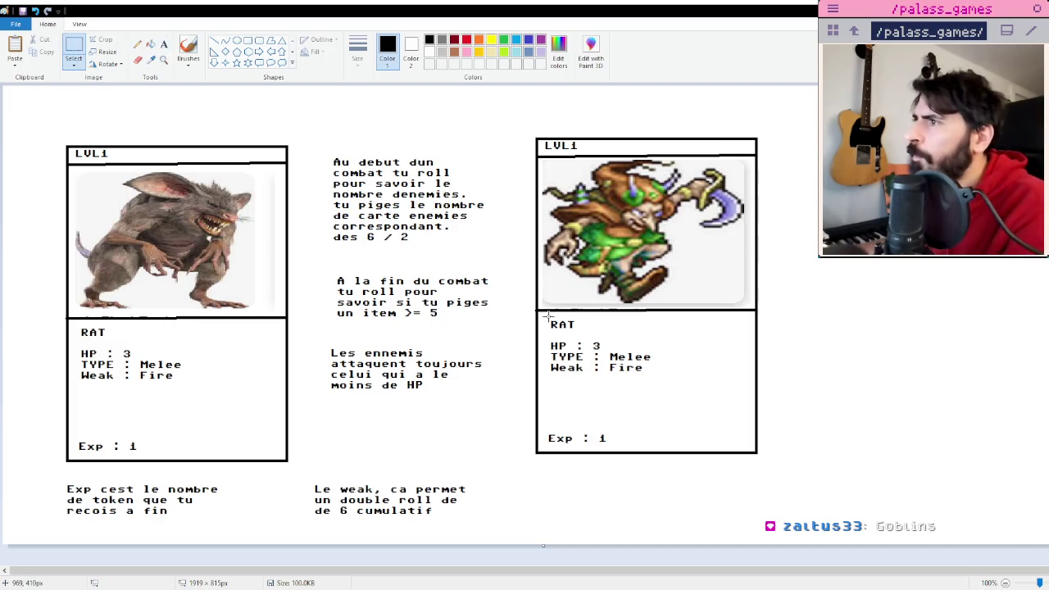
pyautogui.moveTo(547, 317); pyautogui.dragTo(657, 378)
pyautogui.press('Delete')
pyautogui.press('Delete')
pyautogui.press('Delete')
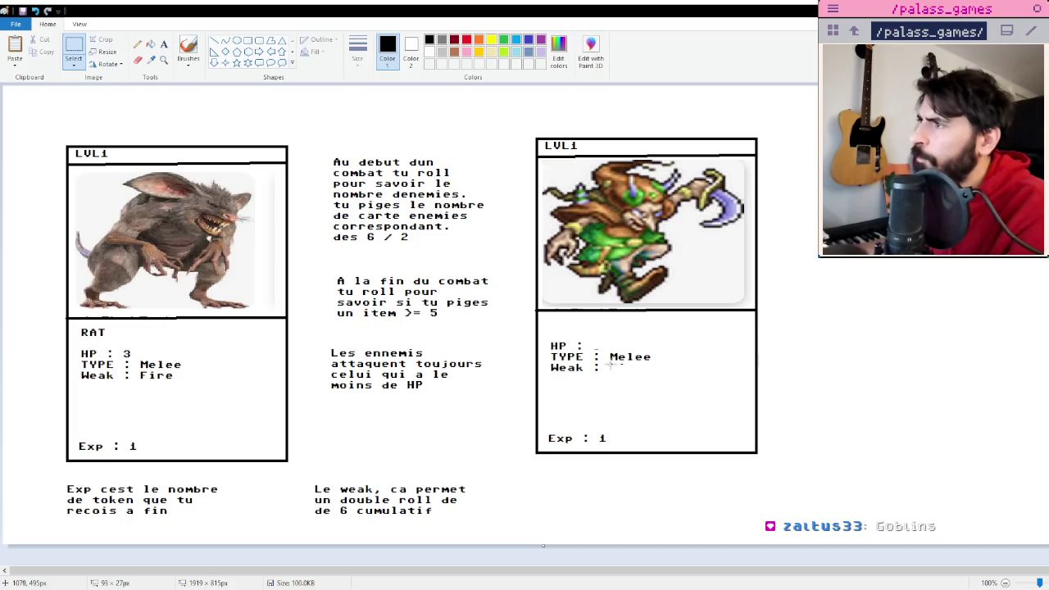
pyautogui.click(164, 44)
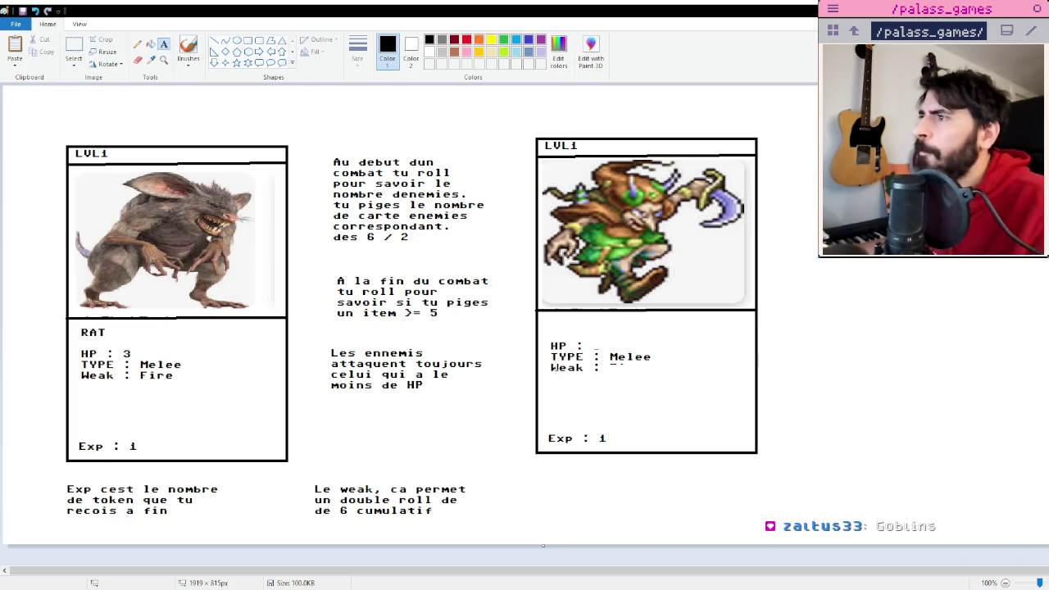
# Title the copied card 'Goblin' and set its HP to 4.
pyautogui.click(545, 325)
pyautogui.write('Gob')
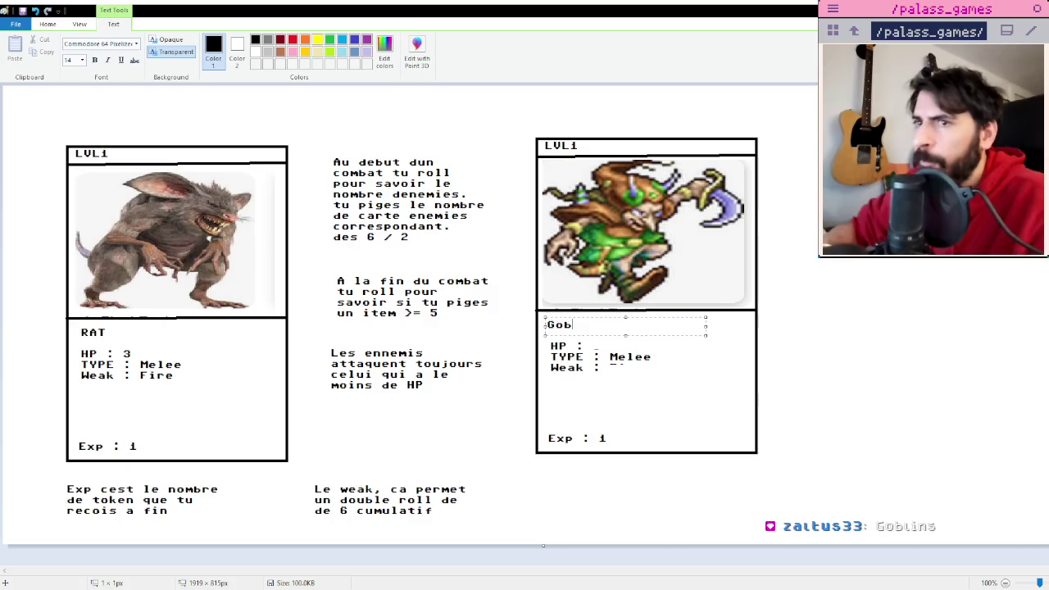
pyautogui.write('lin')
pyautogui.click(592, 340)
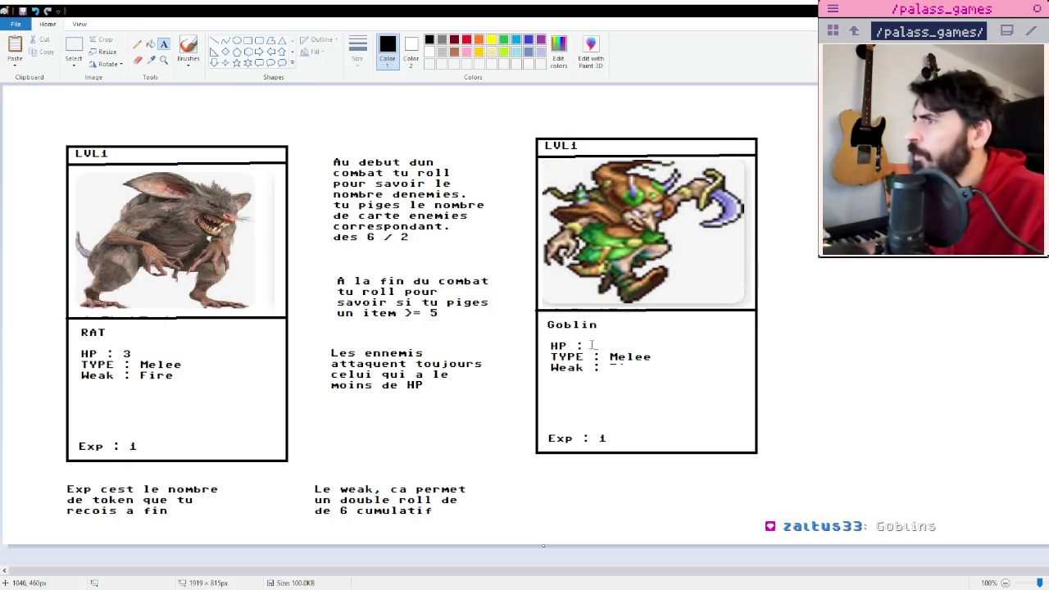
pyautogui.click(590, 345)
pyautogui.write('4')
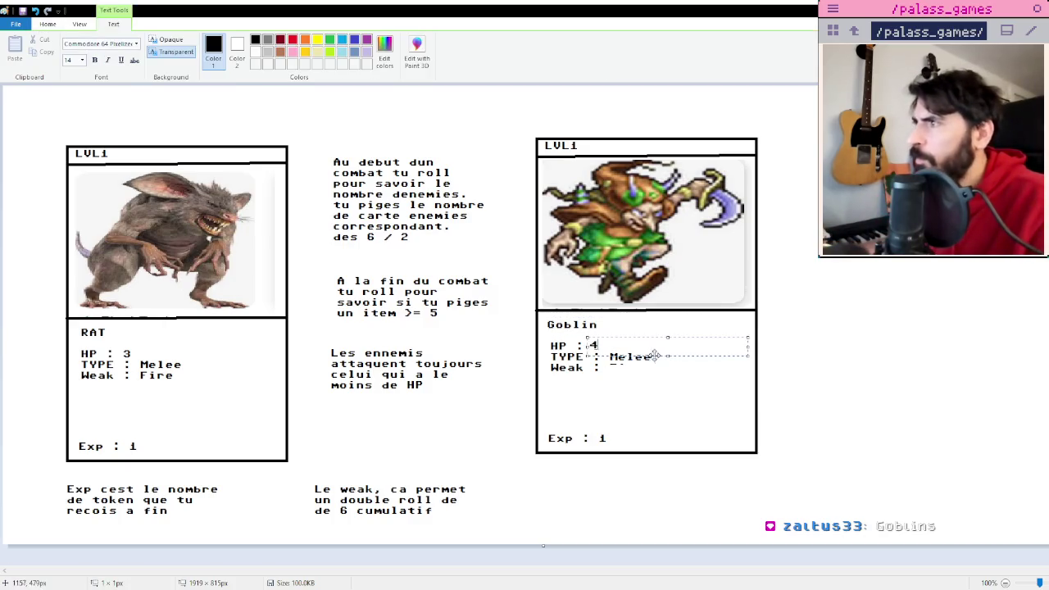
pyautogui.click(628, 345)
pyautogui.click(605, 368)
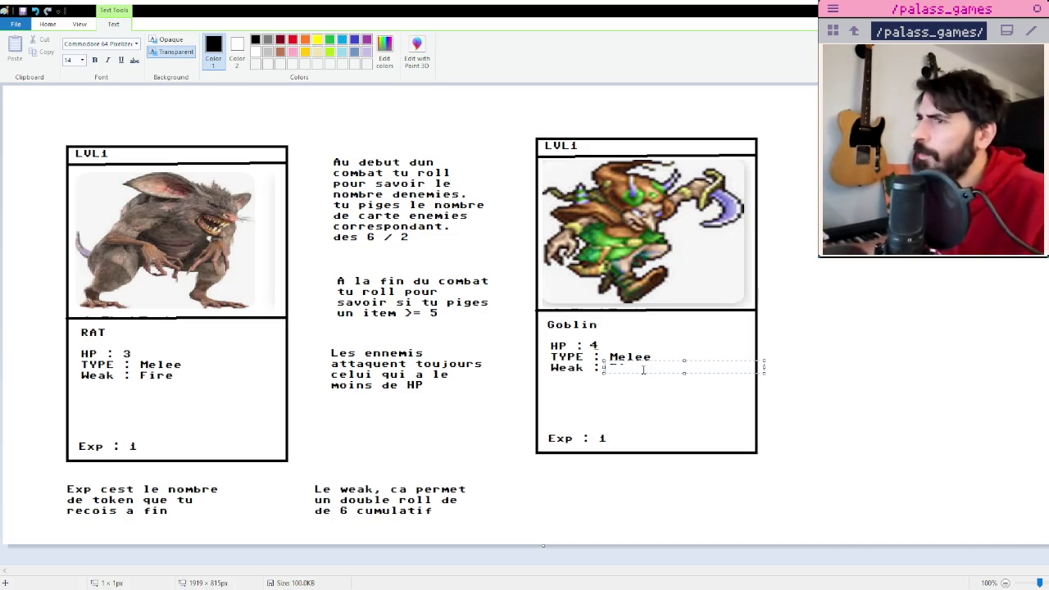
# Enter 'Range, Lightning' as the goblin card's weakness.
pyautogui.write('M')
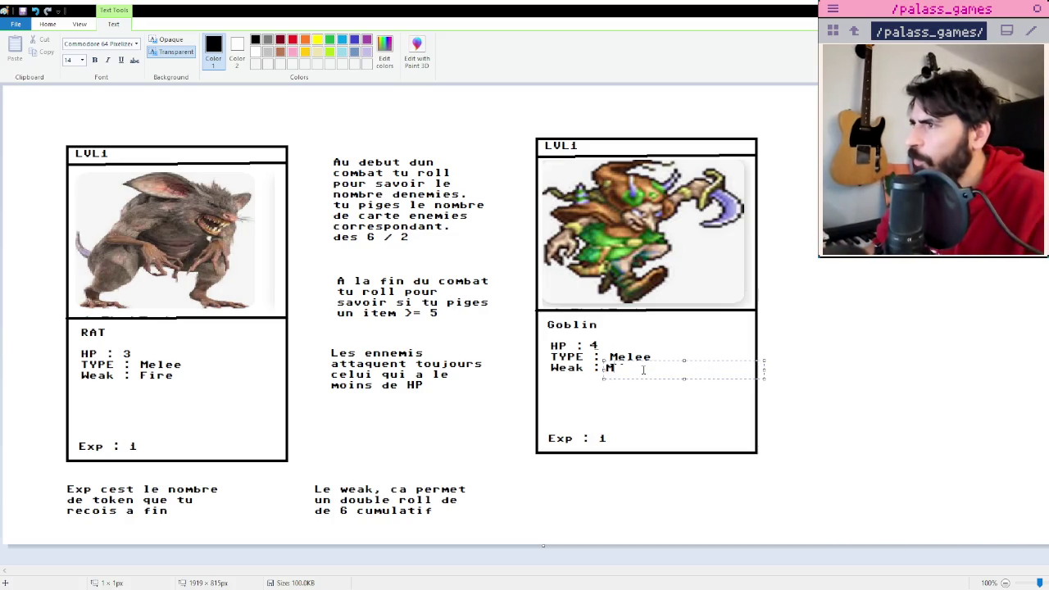
pyautogui.write('ange, F')
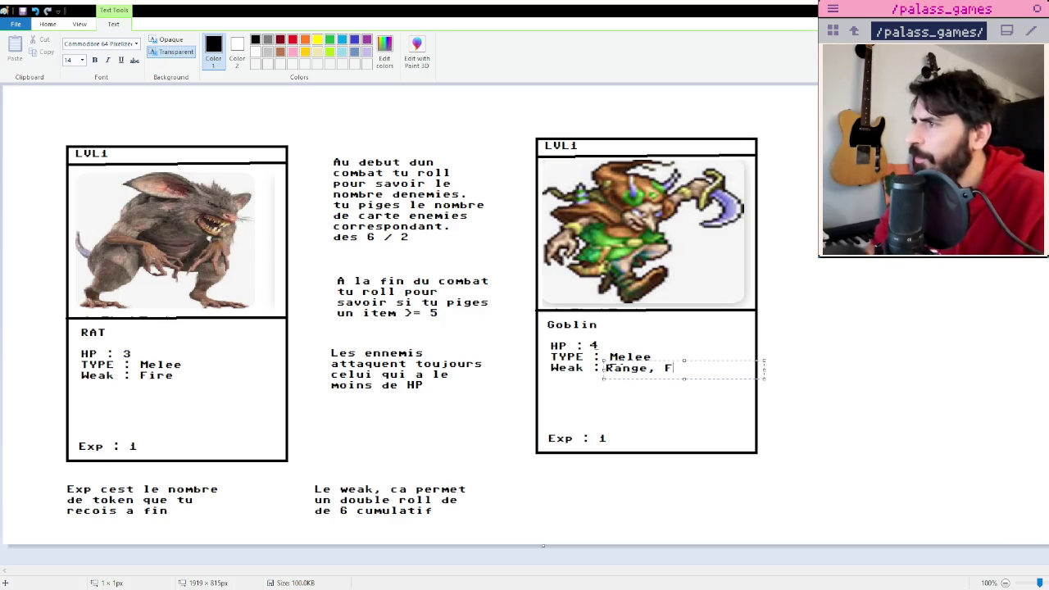
pyautogui.press('BackSpace')
pyautogui.write('L')
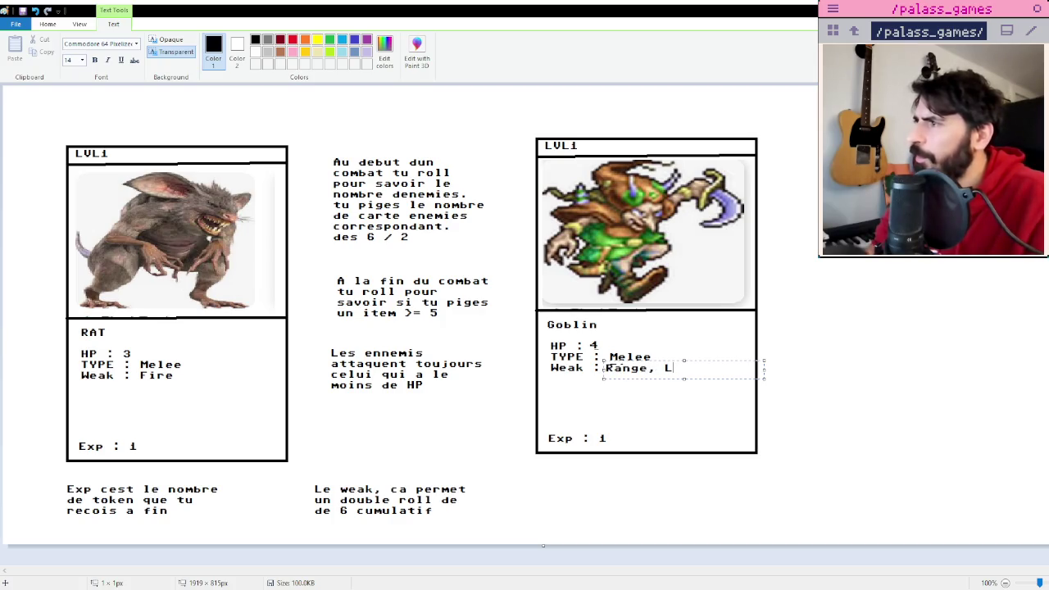
pyautogui.write('ightning')
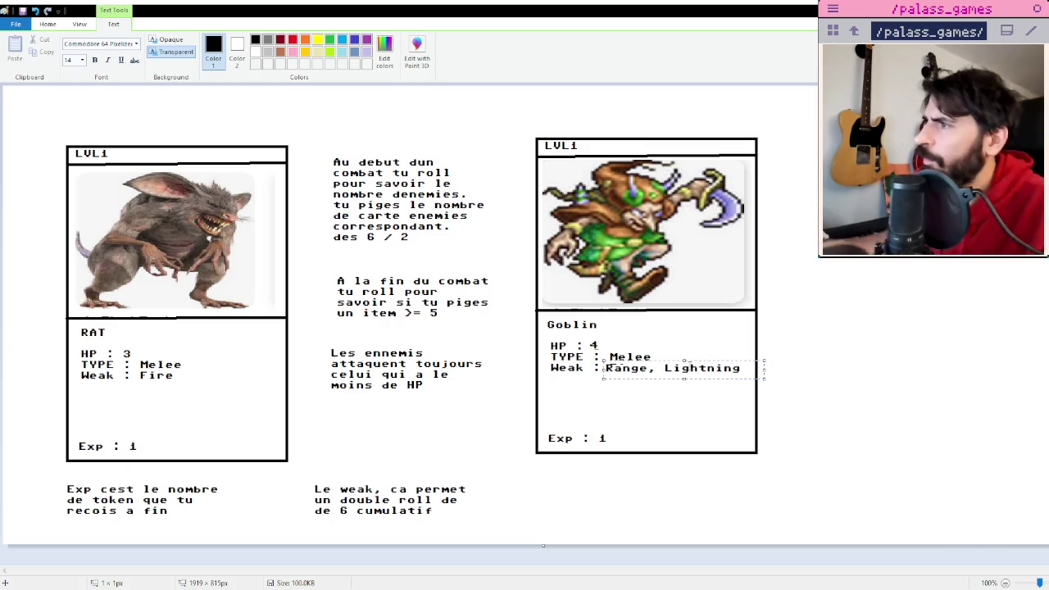
pyautogui.click(885, 368)
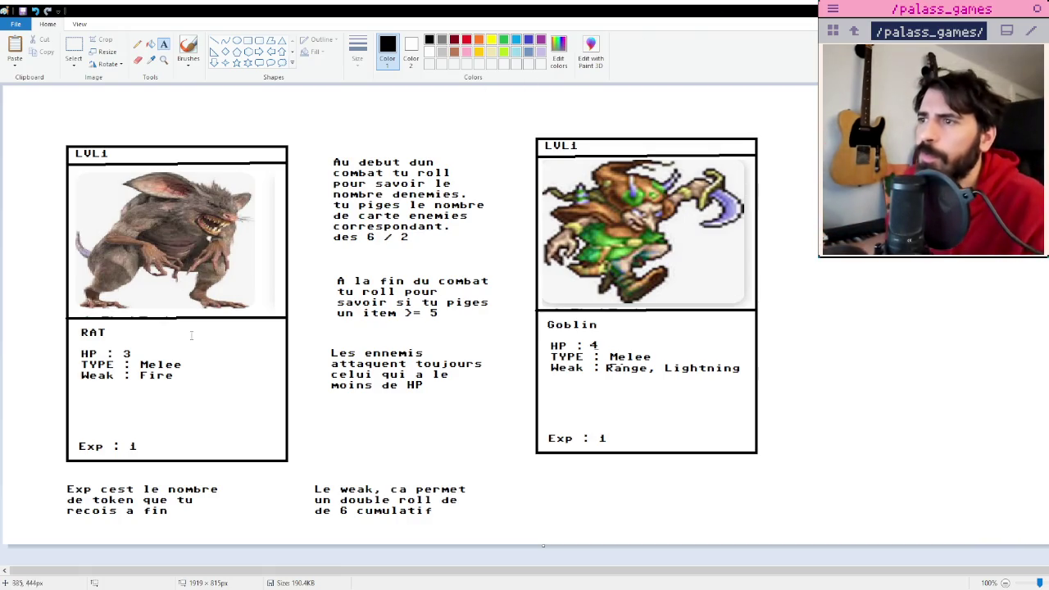
pyautogui.click(79, 390)
# Add the RAT card description 'Un vieux rat degoutant parcourant les egouts', wrapped over two lines.
pyautogui.write('De')
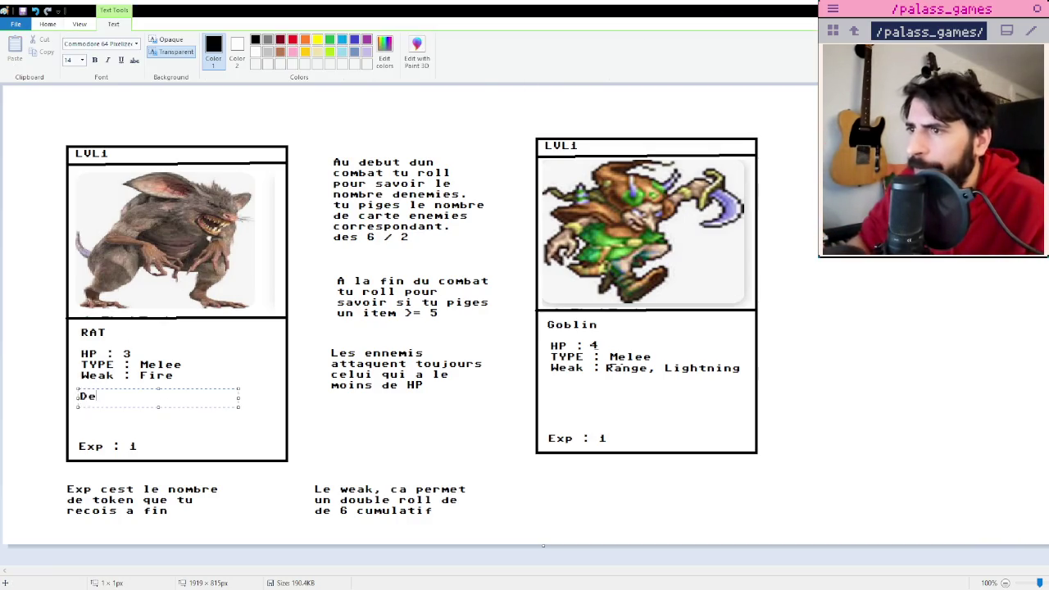
pyautogui.write('scription:')
pyautogui.press('Return')
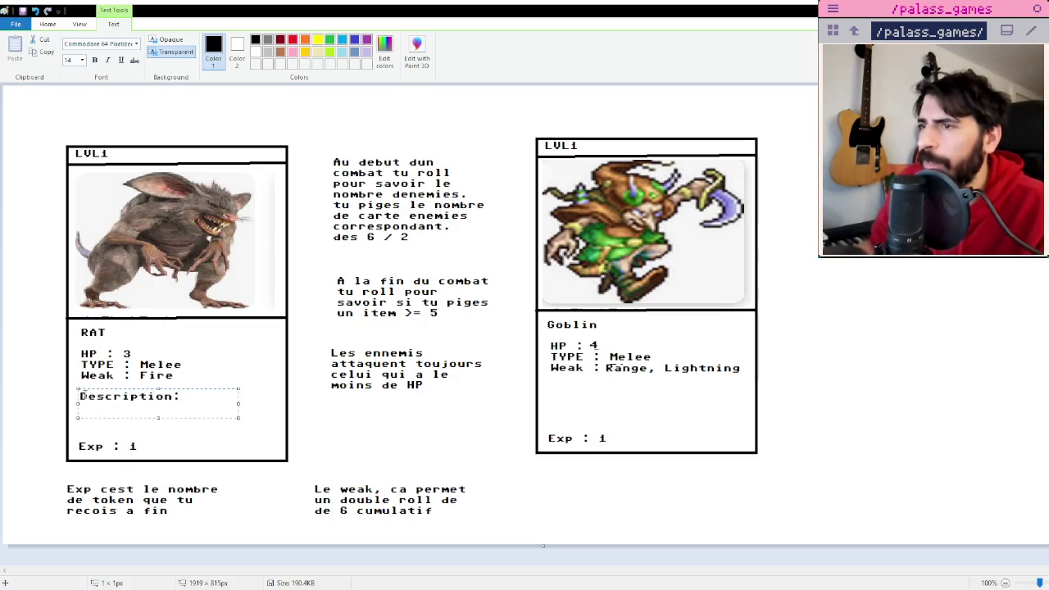
pyautogui.write('U')
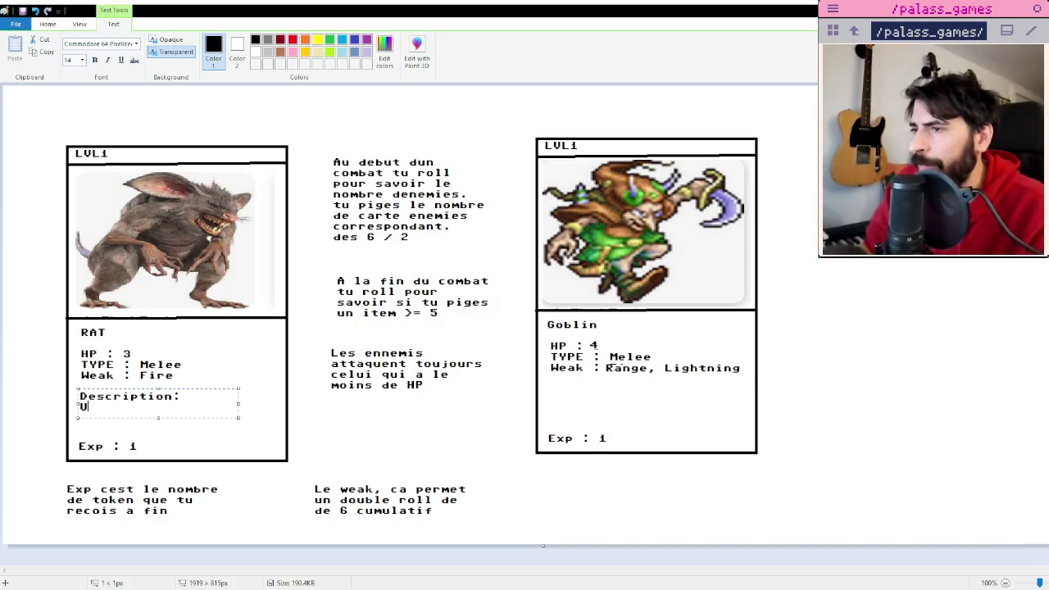
pyautogui.write('n vie')
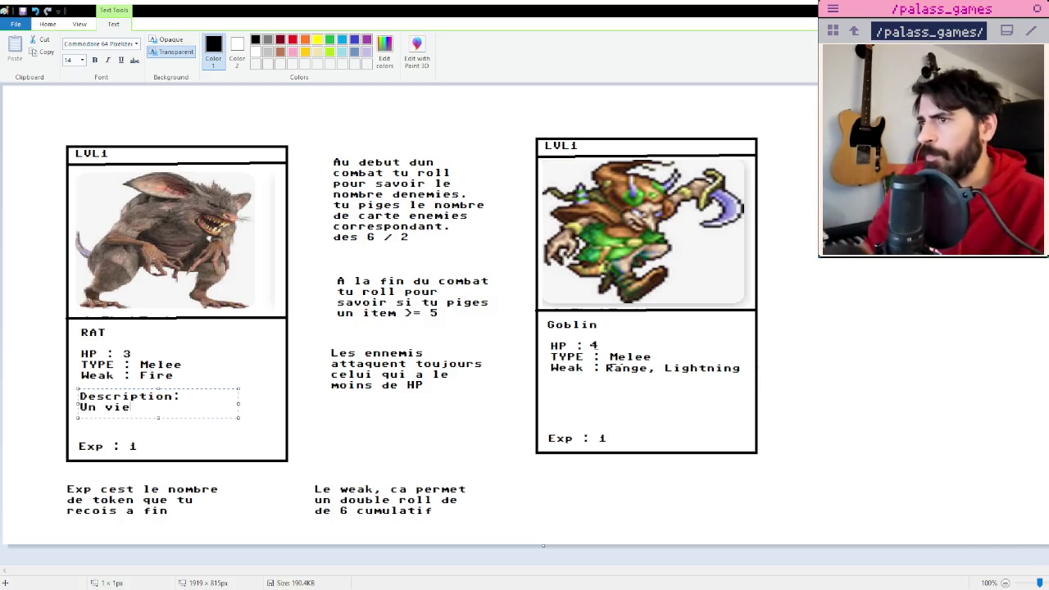
pyautogui.write('ux rat degoutant')
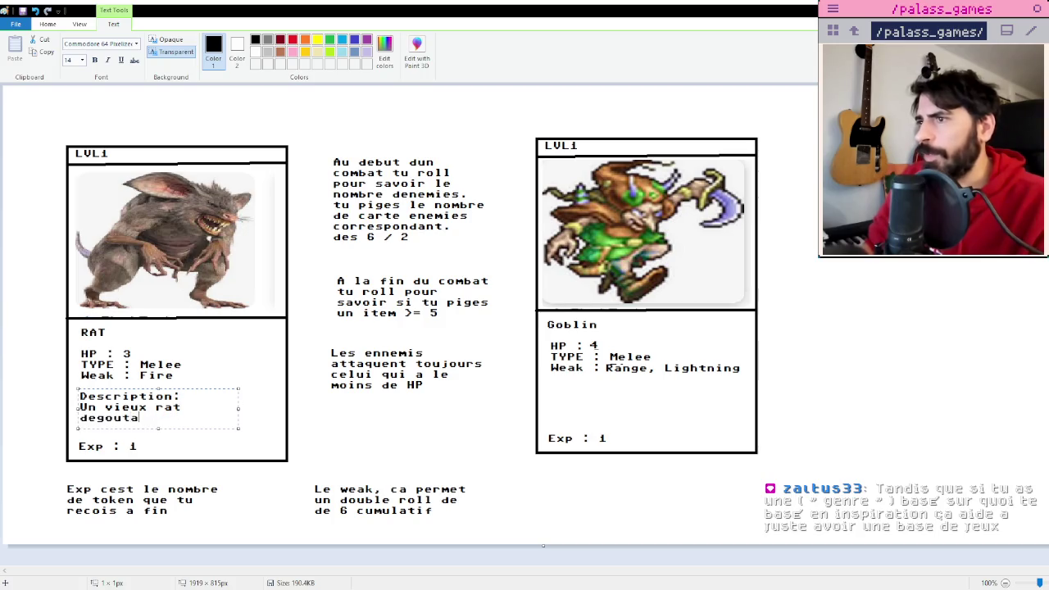
pyautogui.write(' parcouran')
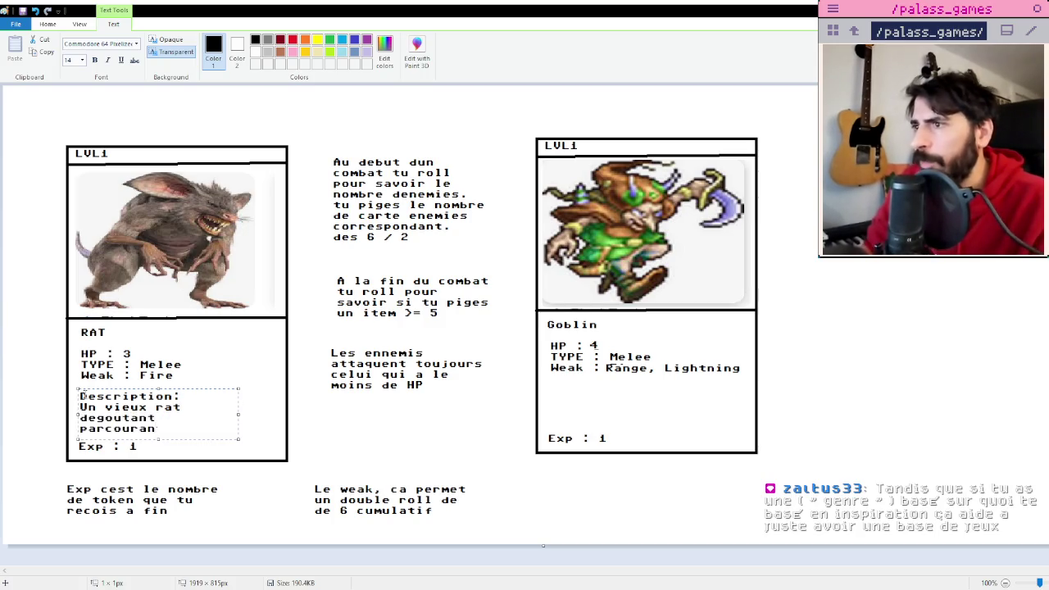
pyautogui.write('t les egouts')
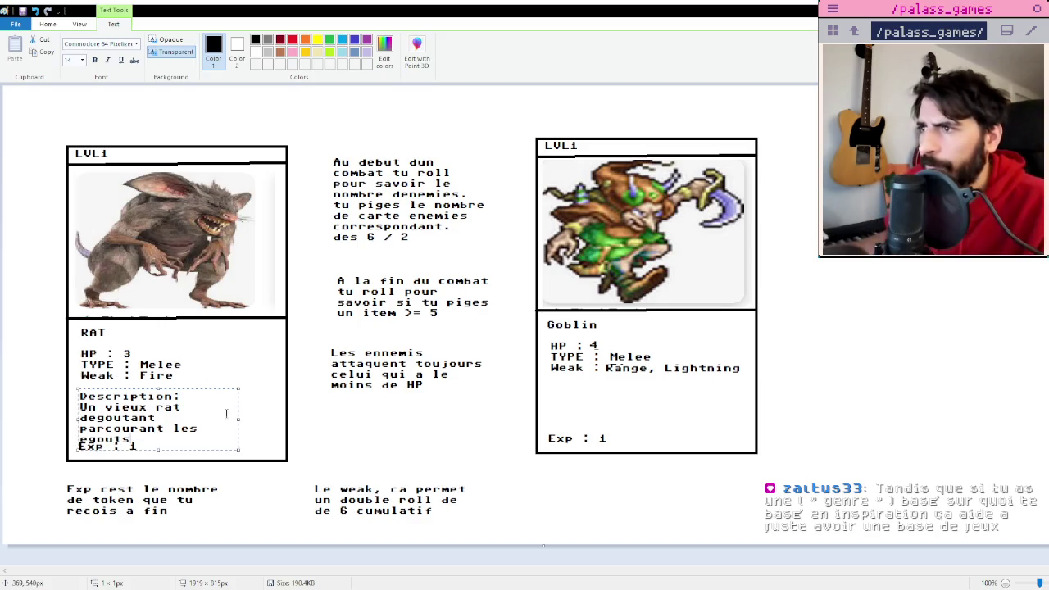
pyautogui.moveTo(239, 419); pyautogui.dragTo(283, 418)
pyautogui.click(437, 432)
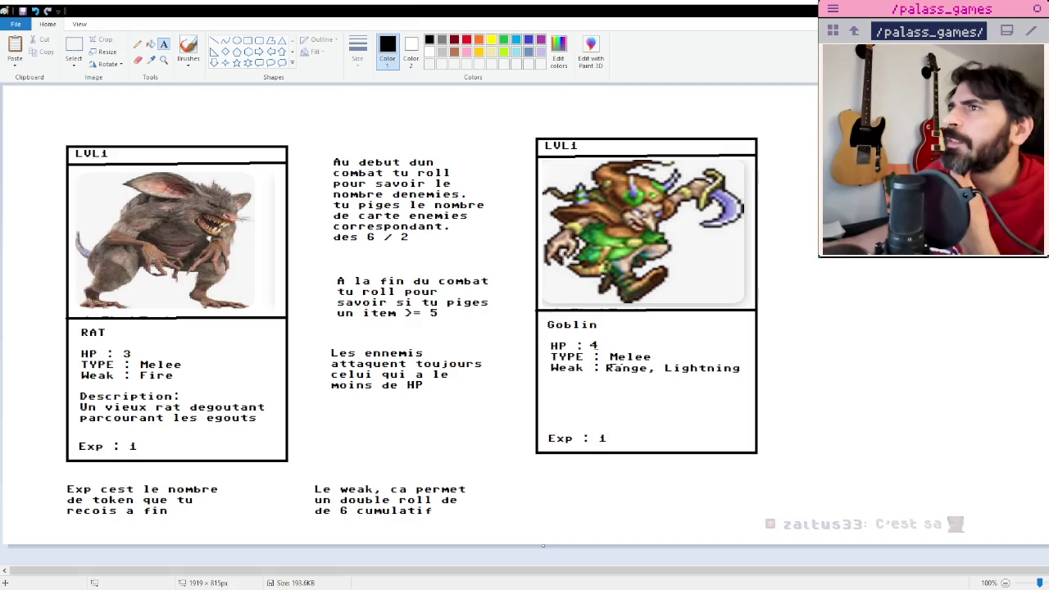
pyautogui.click(788, 144)
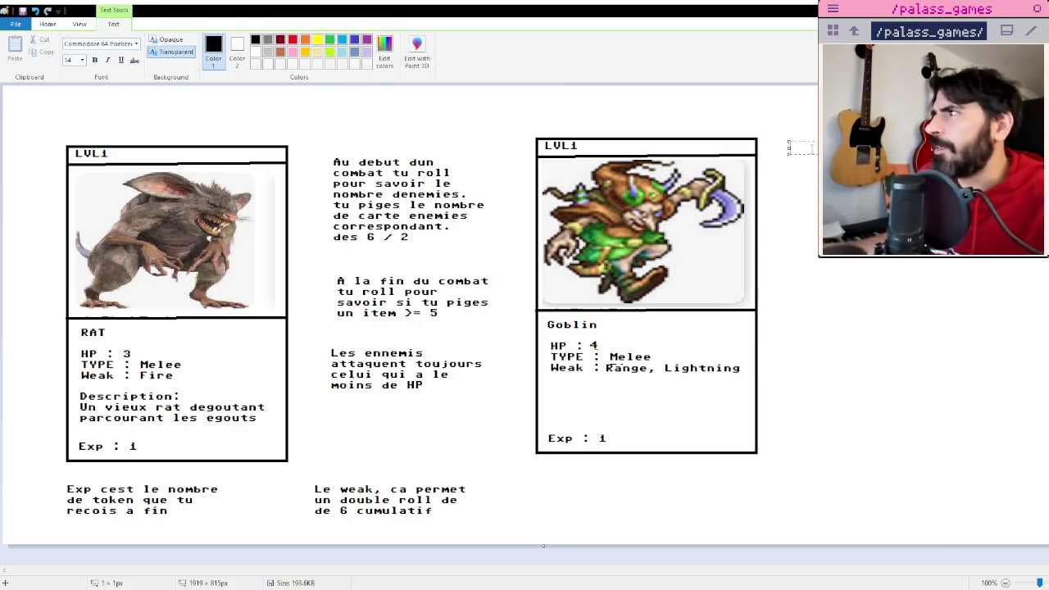
# Edit the upper-right rules note ('Rou sav') so it starts with a dash, and commit it.
pyautogui.write('Rou ')
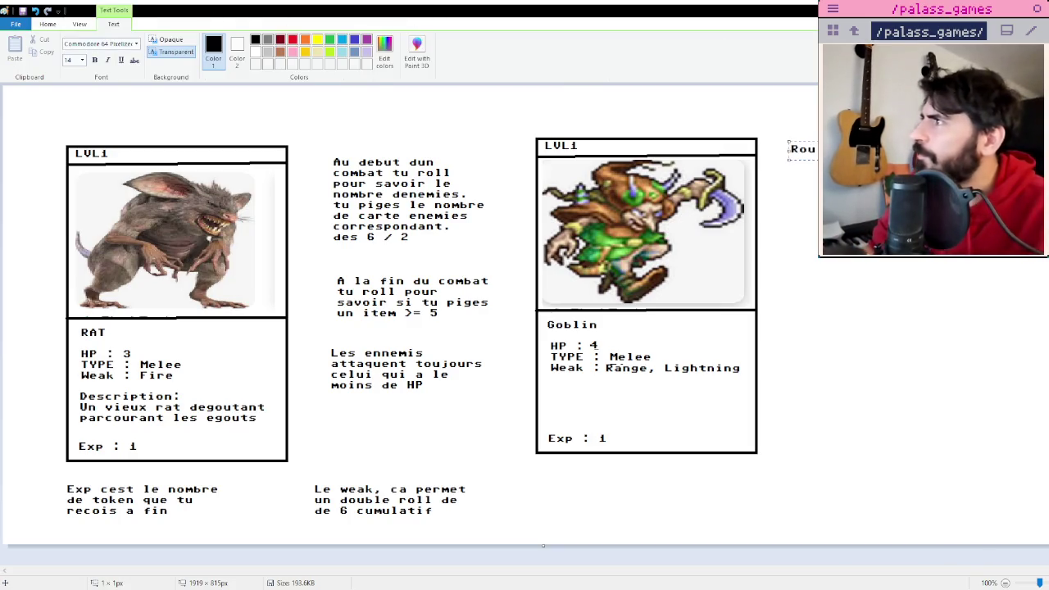
pyautogui.write('sav')
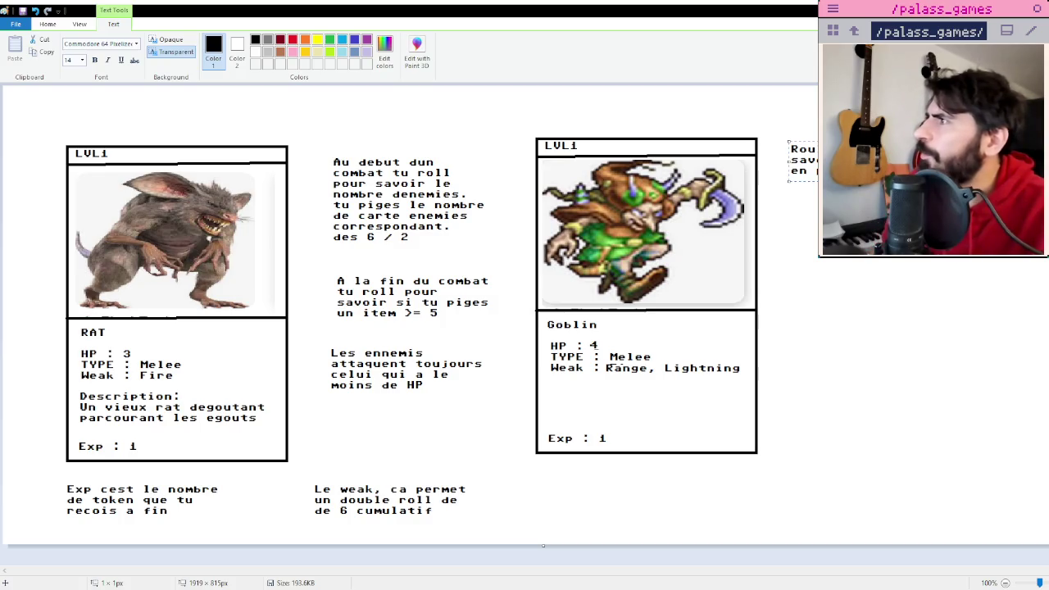
pyautogui.write('- R')
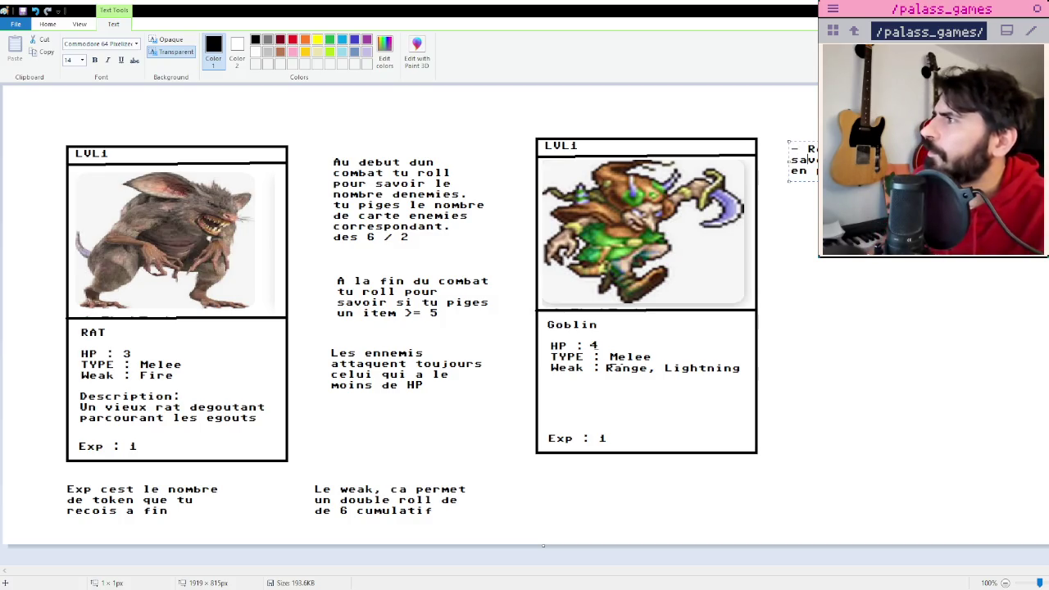
pyautogui.click(491, 106)
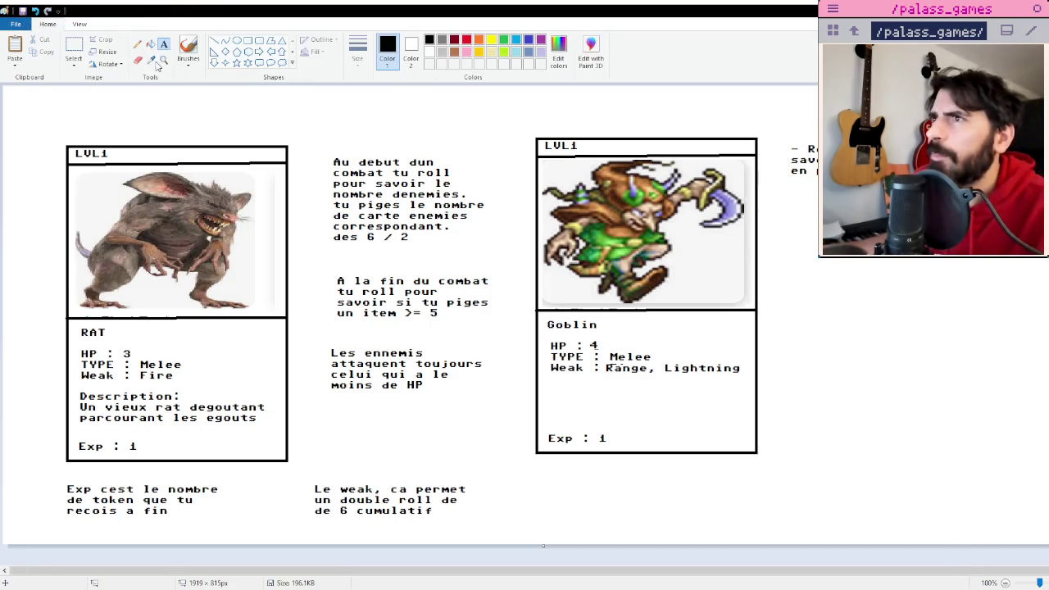
# Duplicate the whole Sprint shoes card with copy and paste.
pyautogui.scroll(-5, 241, 131)
pyautogui.scroll(2, 241, 131)
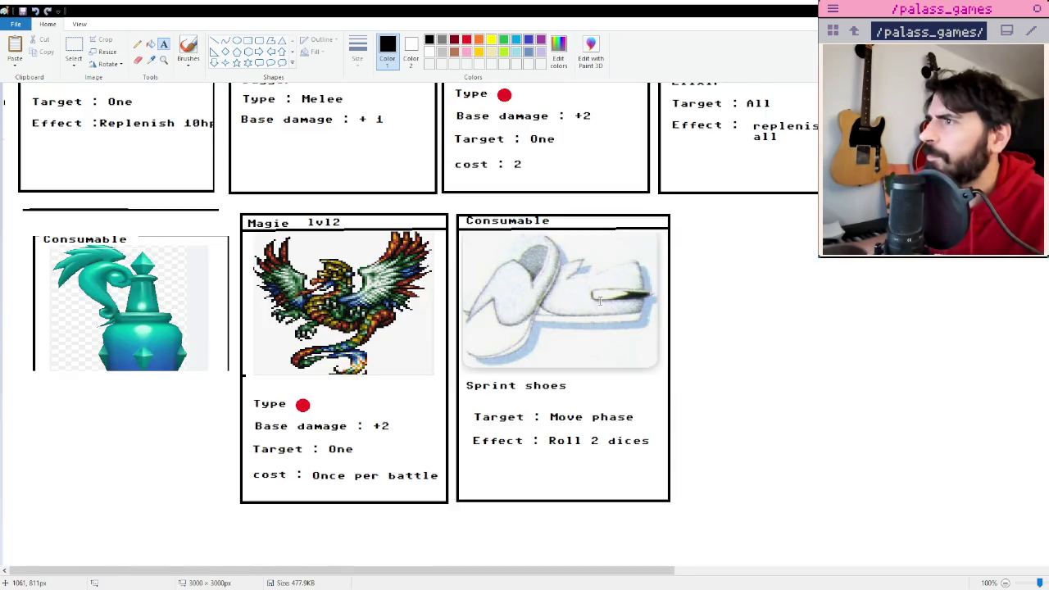
pyautogui.click(73, 49)
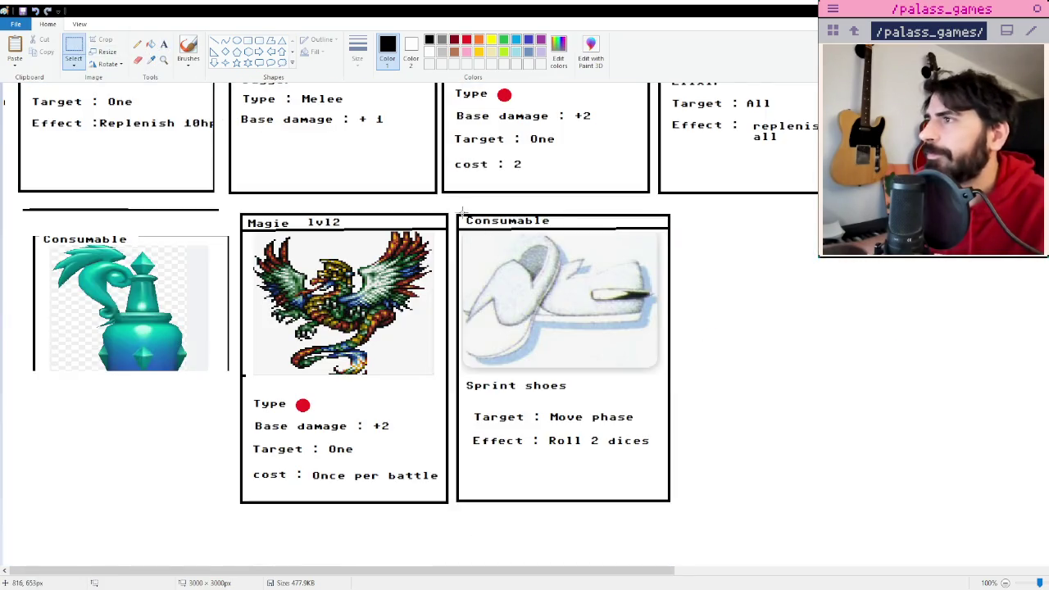
pyautogui.moveTo(459, 215); pyautogui.dragTo(673, 529)
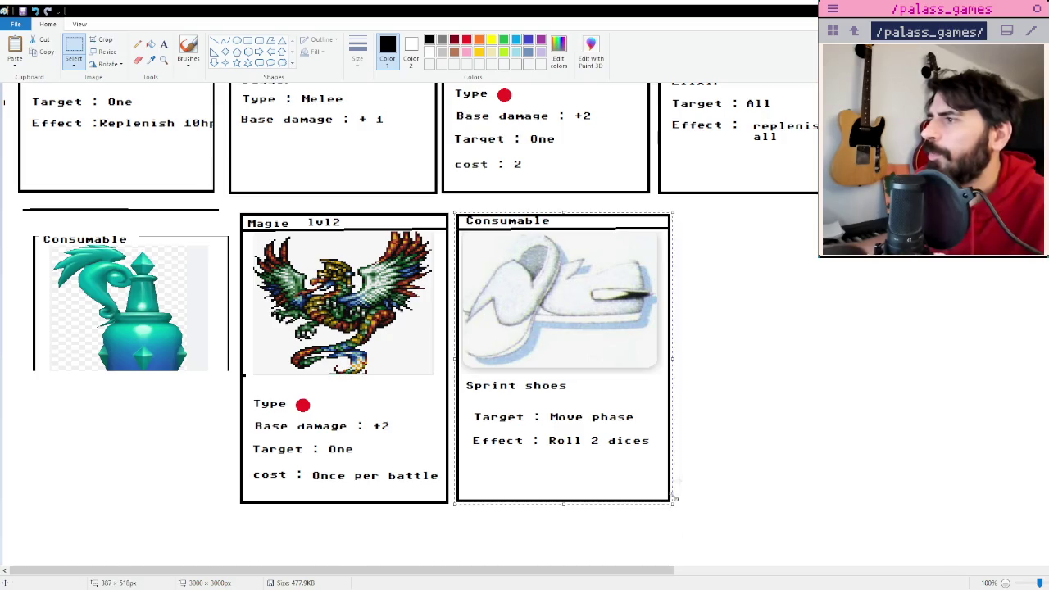
pyautogui.hotkey('ctrl', 'c')
pyautogui.hotkey('ctrl', 'v')
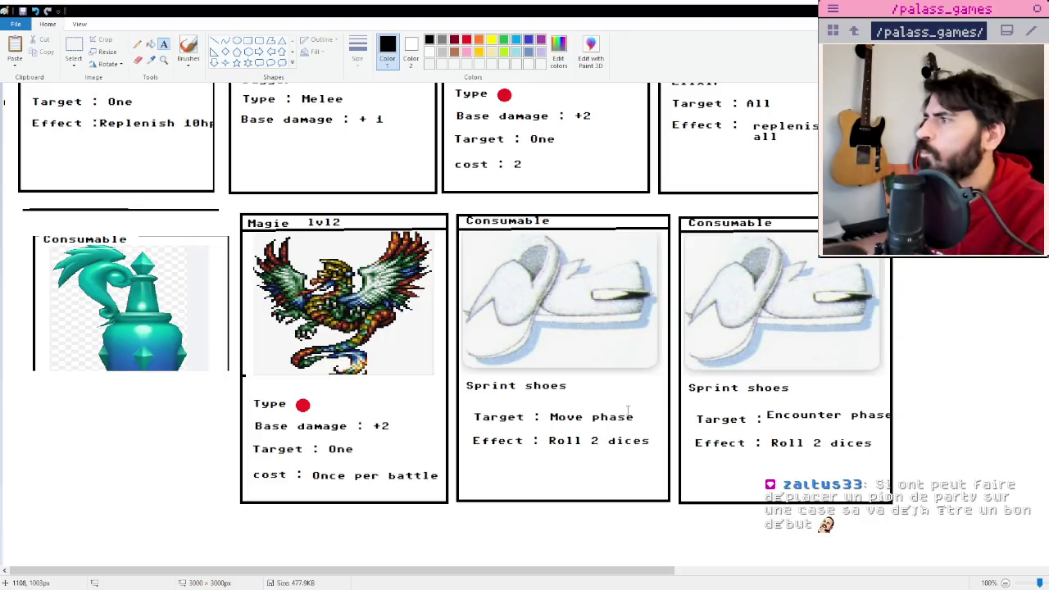
# Add the text 'First strike' at the bottom of the duplicated card.
pyautogui.click(698, 461)
pyautogui.write('irs')
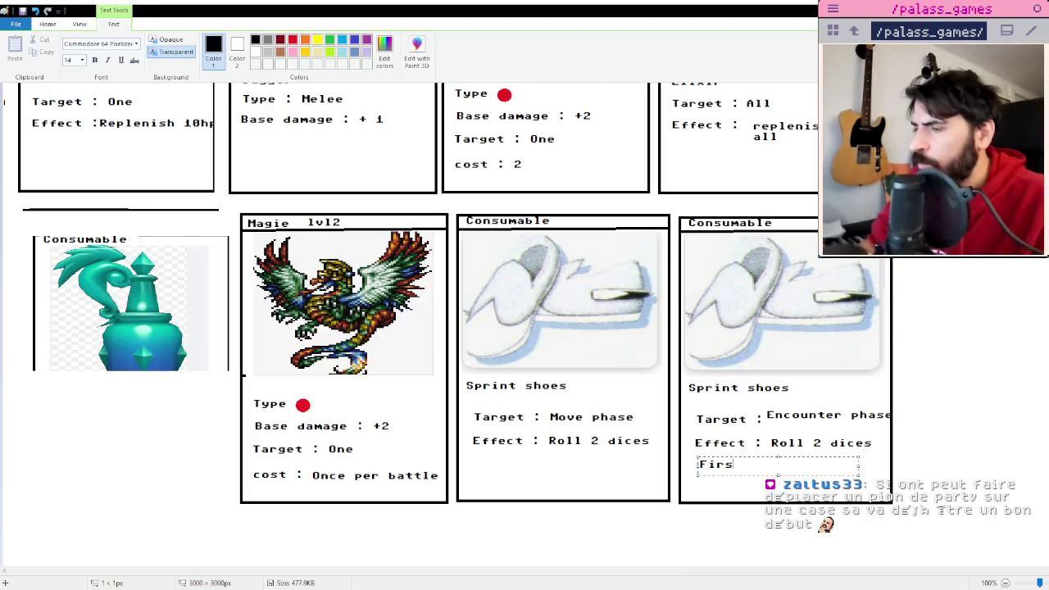
pyautogui.write(' t')
pyautogui.press('BackSpace')
pyautogui.press('BackSpace')
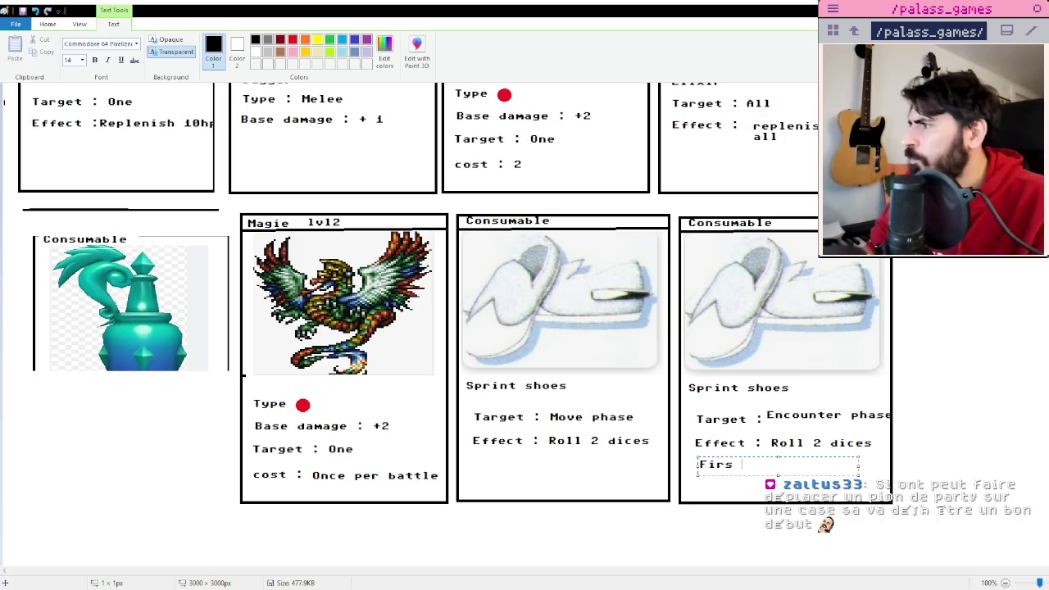
pyautogui.press('BackSpace')
pyautogui.write('t')
pyautogui.press('BackSpace')
pyautogui.write('st tr')
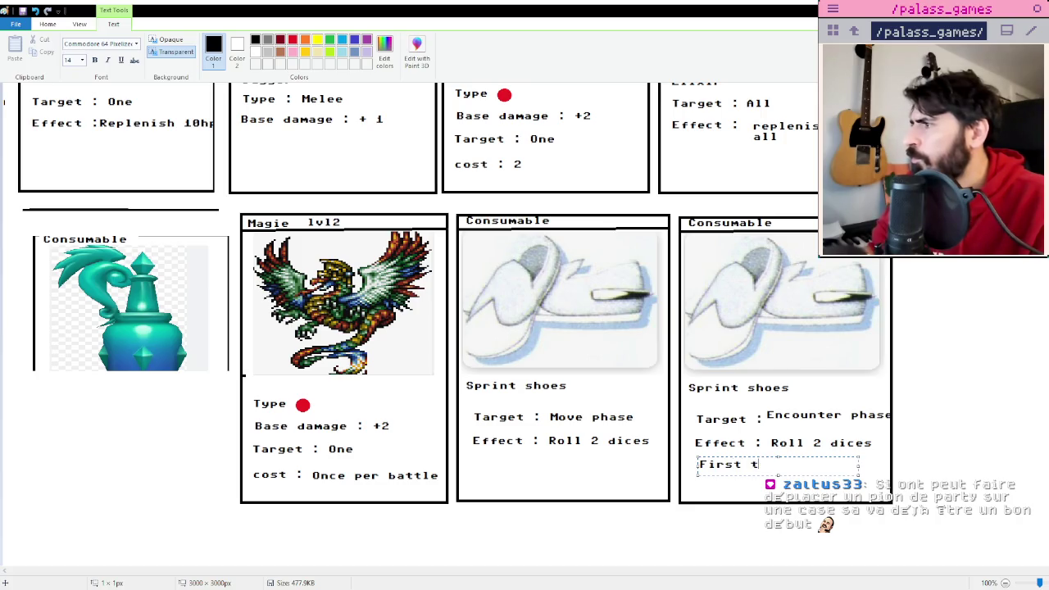
pyautogui.press('BackSpace')
pyautogui.write('strike auto')
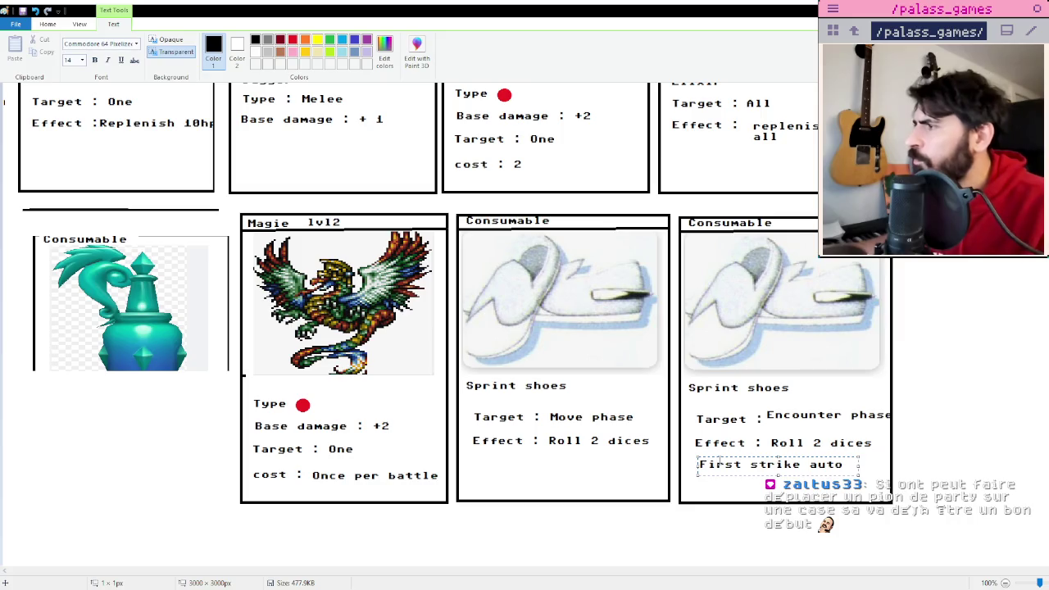
pyautogui.press('BackSpace')
pyautogui.press('BackSpace')
pyautogui.press('BackSpace')
pyautogui.press('BackSpace')
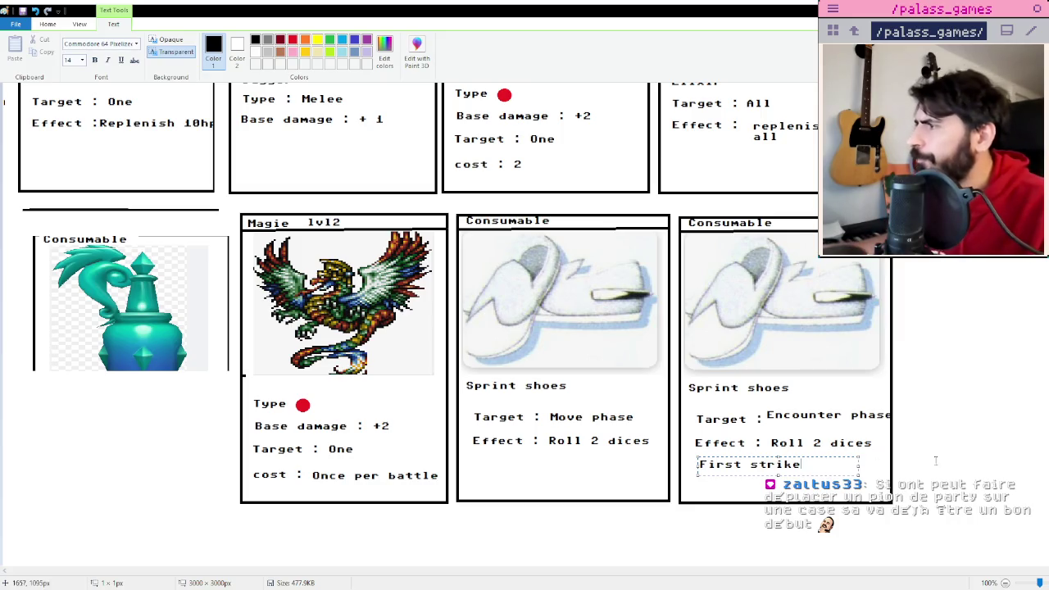
pyautogui.click(935, 462)
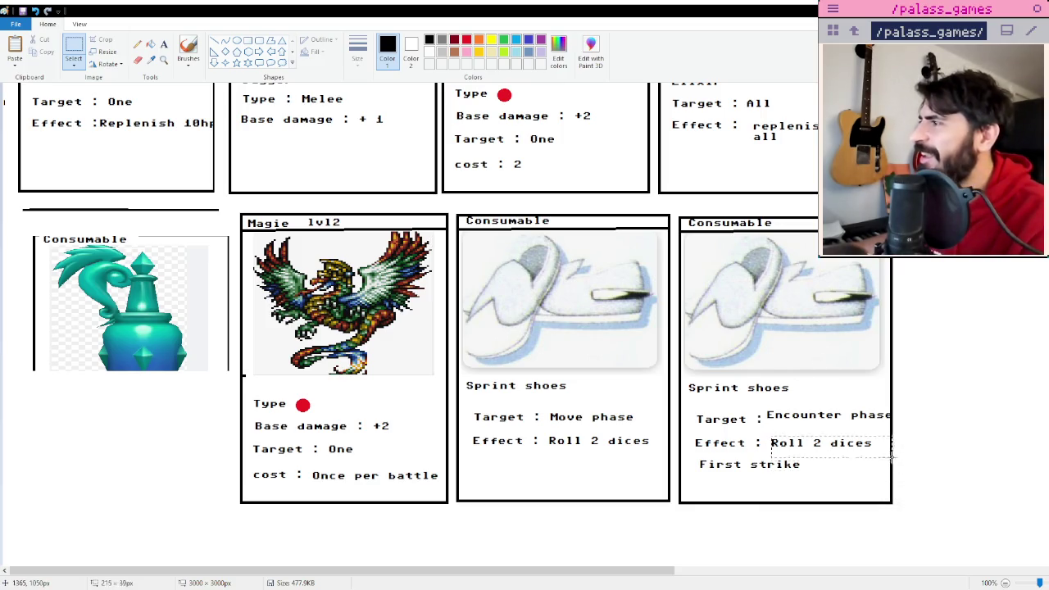
# Replace 'Roll 2 dices' with 'First strike' beside Effect, then save the items sheet.
pyautogui.press('Delete')
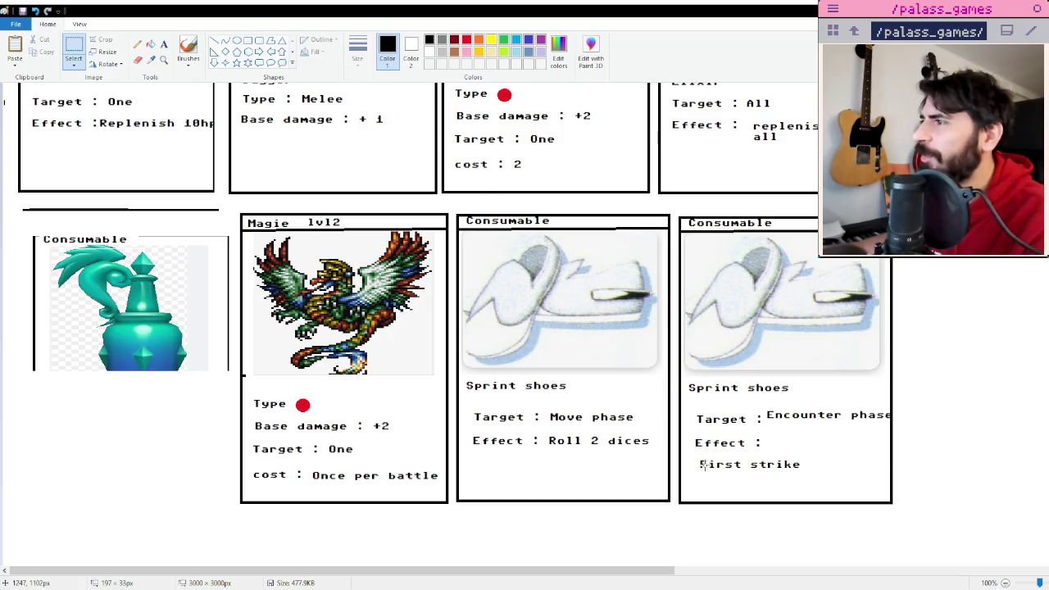
pyautogui.moveTo(766, 464); pyautogui.dragTo(834, 439)
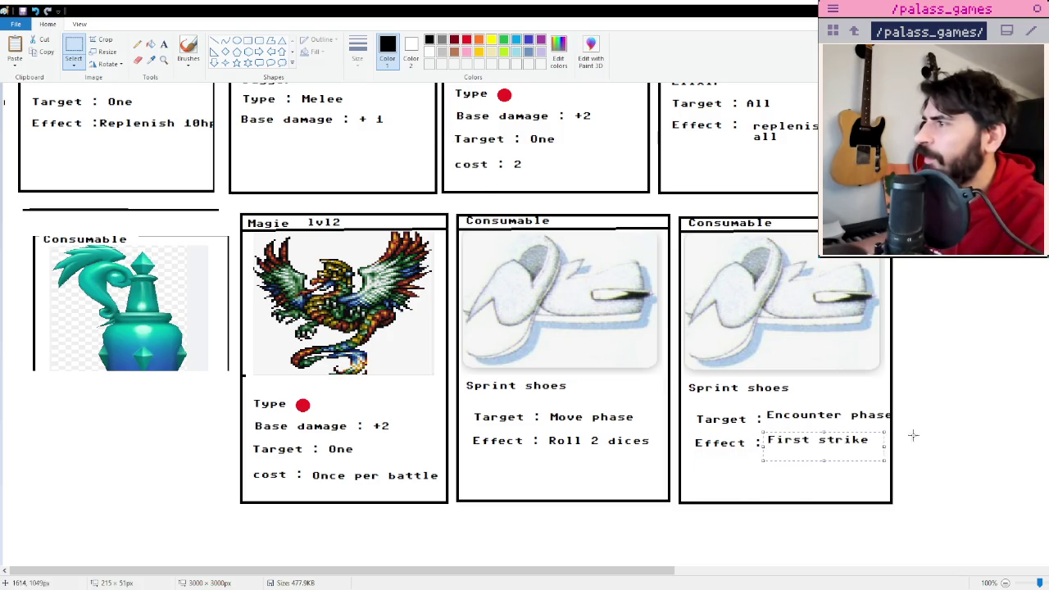
pyautogui.click(949, 431)
pyautogui.hotkey('ctrl', 's')
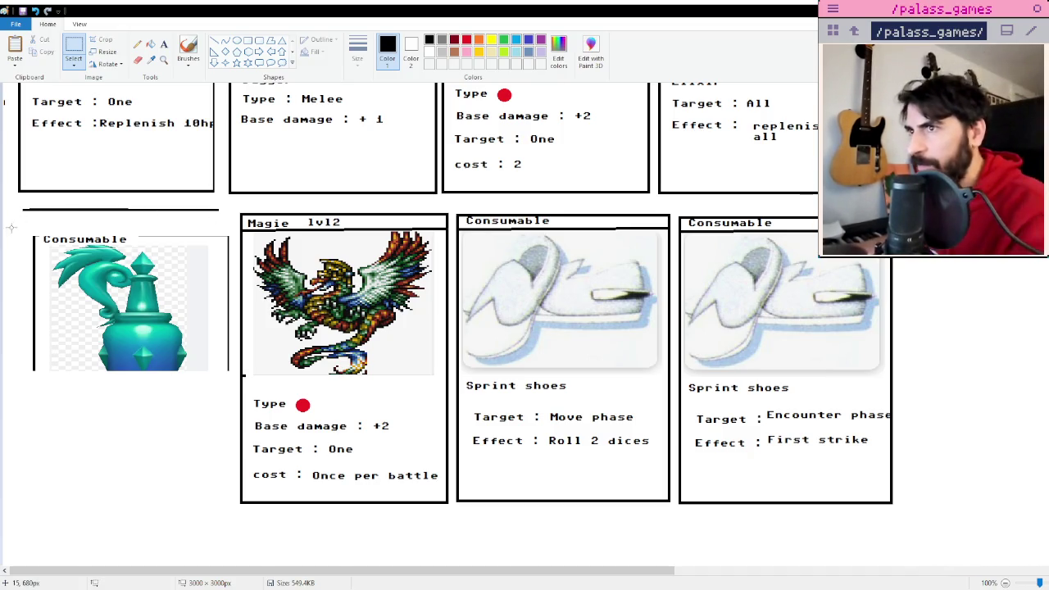
pyautogui.moveTo(13, 231); pyautogui.dragTo(231, 402)
# Delete the potion Consumable card and shift the three lower cards left into its gap.
pyautogui.press('Delete')
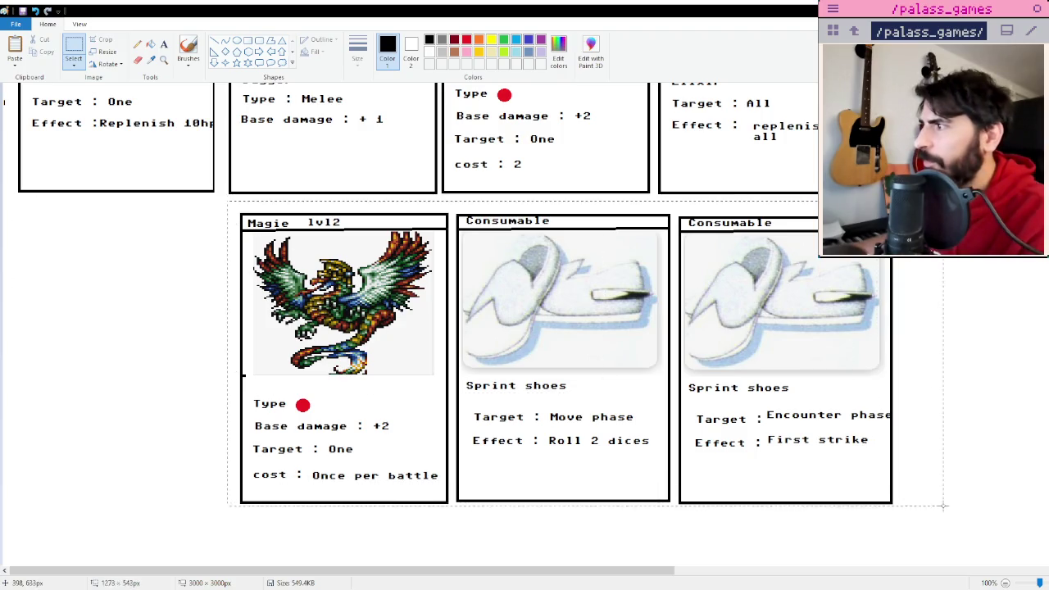
pyautogui.moveTo(237, 194); pyautogui.dragTo(951, 516)
pyautogui.moveTo(860, 447)
pyautogui.mouseDown()
pyautogui.moveTo(537, 443)
pyautogui.moveTo(642, 449)
pyautogui.moveTo(636, 440)
pyautogui.mouseUp()
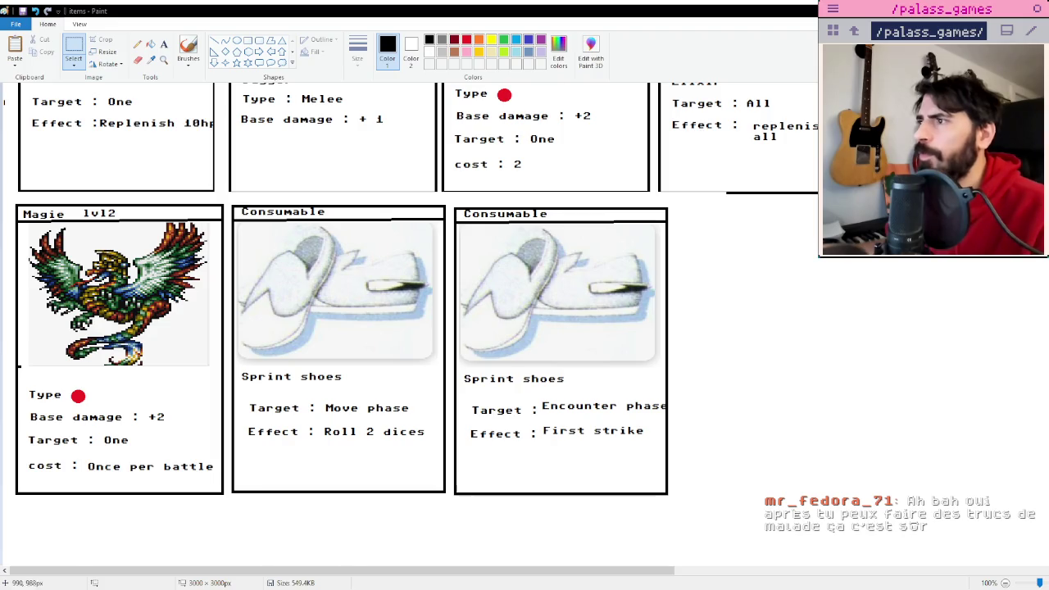
pyautogui.moveTo(460, 373); pyautogui.dragTo(565, 390)
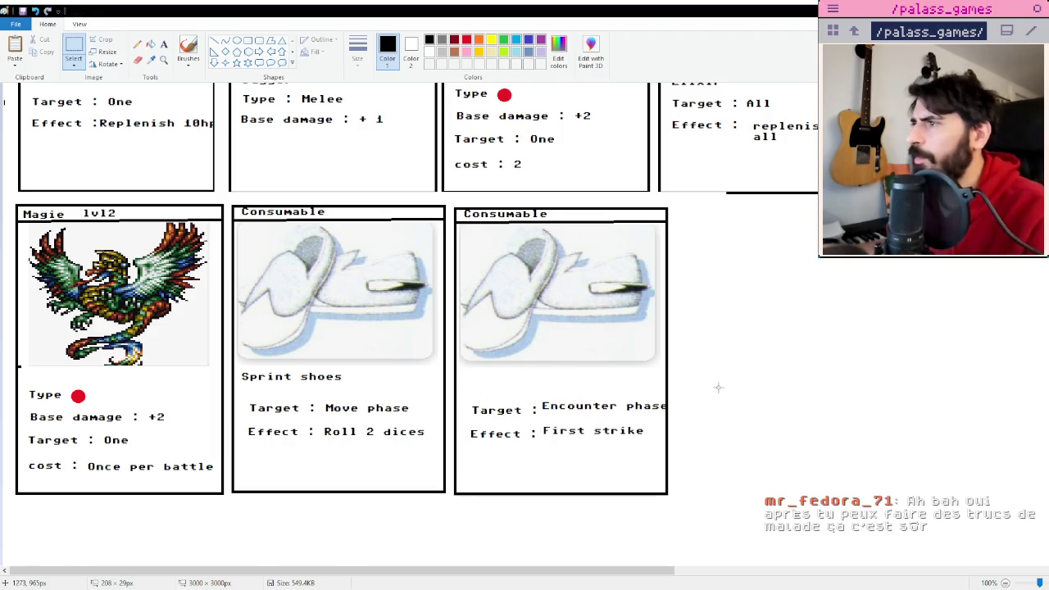
# Title the copied shoes card 'Surprise' in place of Sprint shoes.
pyautogui.click(163, 43)
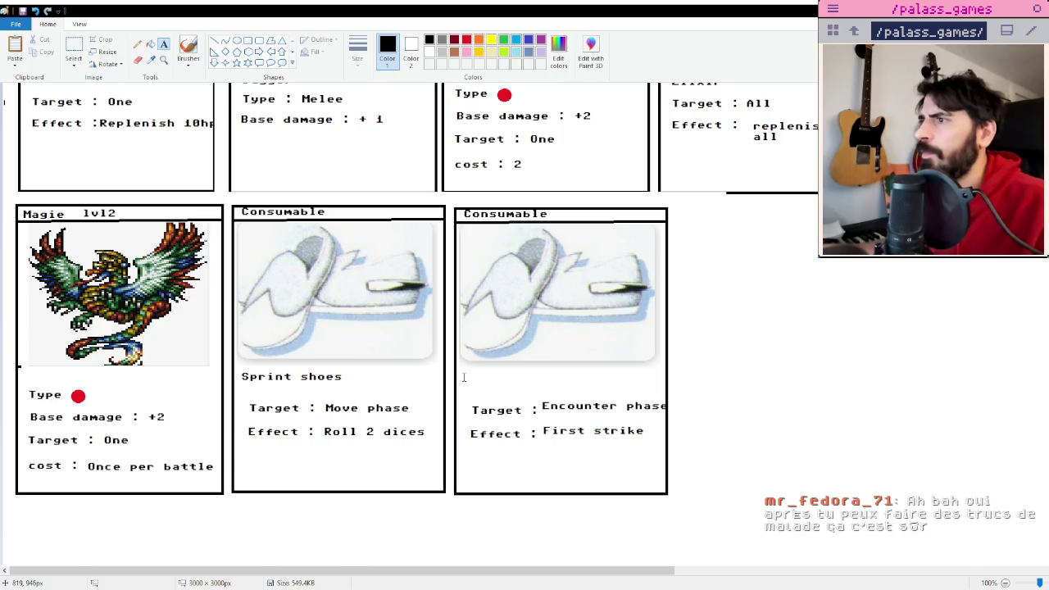
pyautogui.click(464, 377)
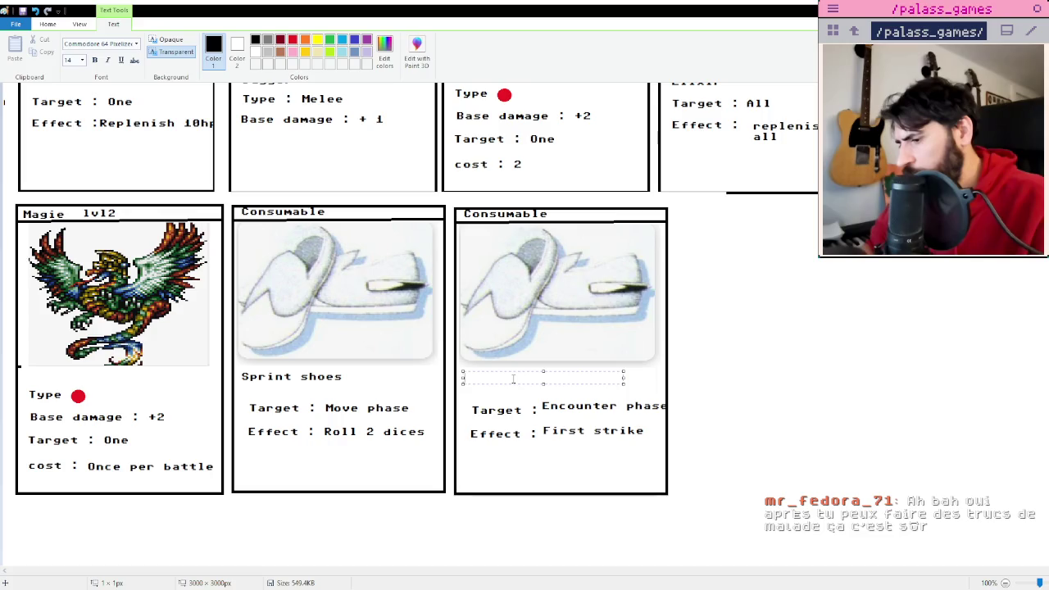
pyautogui.write('Surprise')
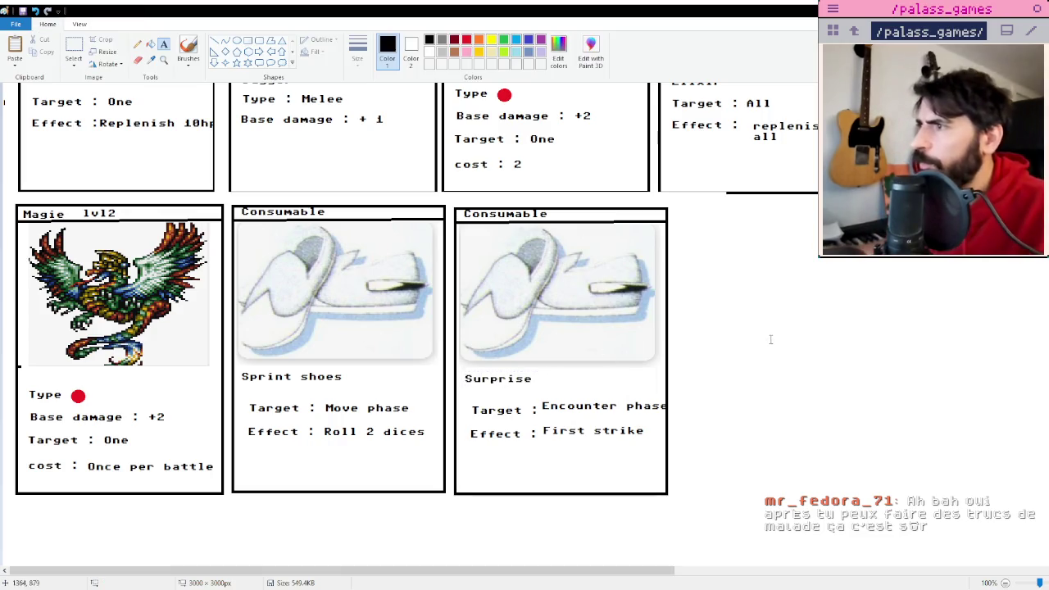
pyautogui.press('Escape')
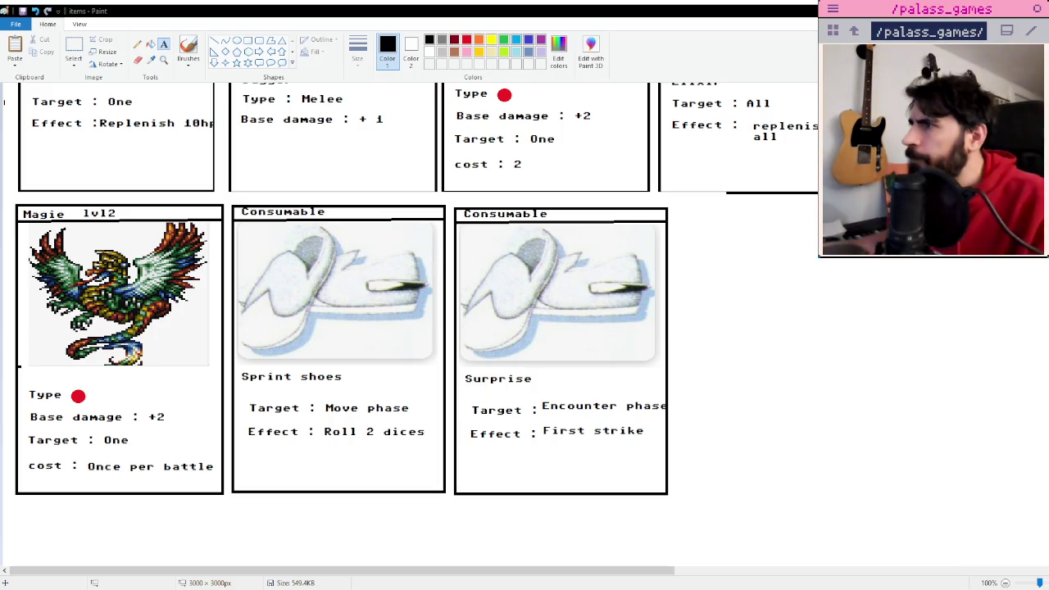
# Paste the pixel-art character sprite and enlarge it to fill the Surprise card picture.
pyautogui.hotkey('ctrl', 'v')
pyautogui.moveTo(33, 110); pyautogui.dragTo(502, 262)
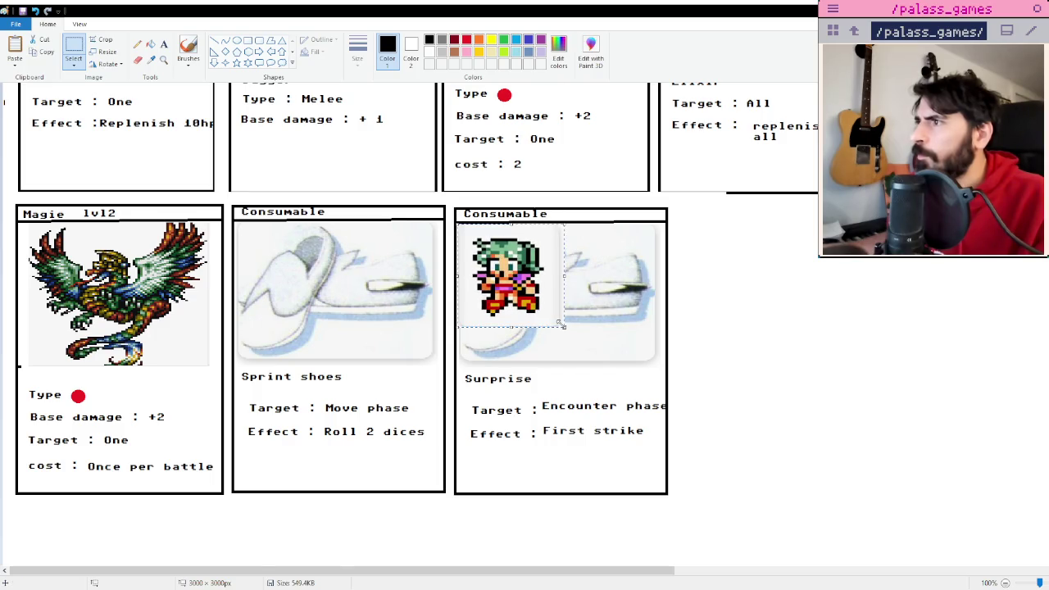
pyautogui.moveTo(562, 325); pyautogui.dragTo(660, 370)
pyautogui.click(771, 364)
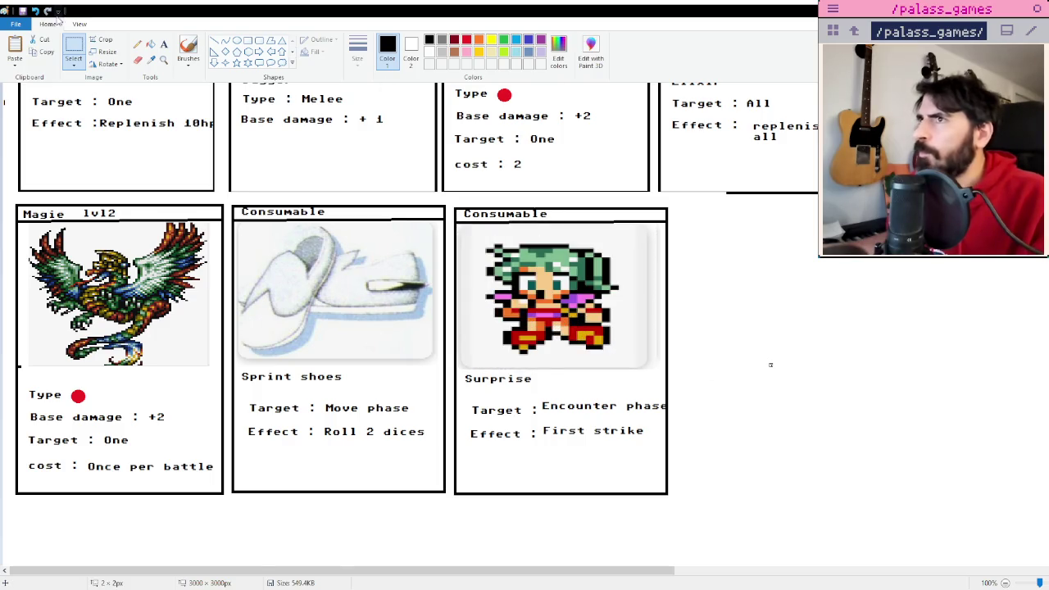
# Draw a straight divider line under the Fire card's picture.
pyautogui.scroll(3, 827, 361)
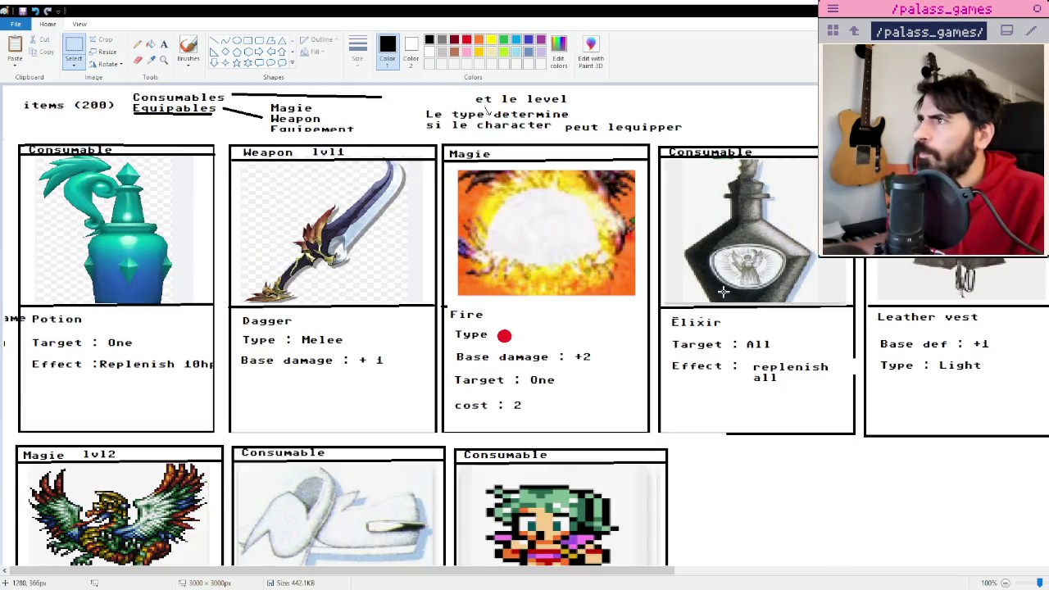
pyautogui.click(214, 41)
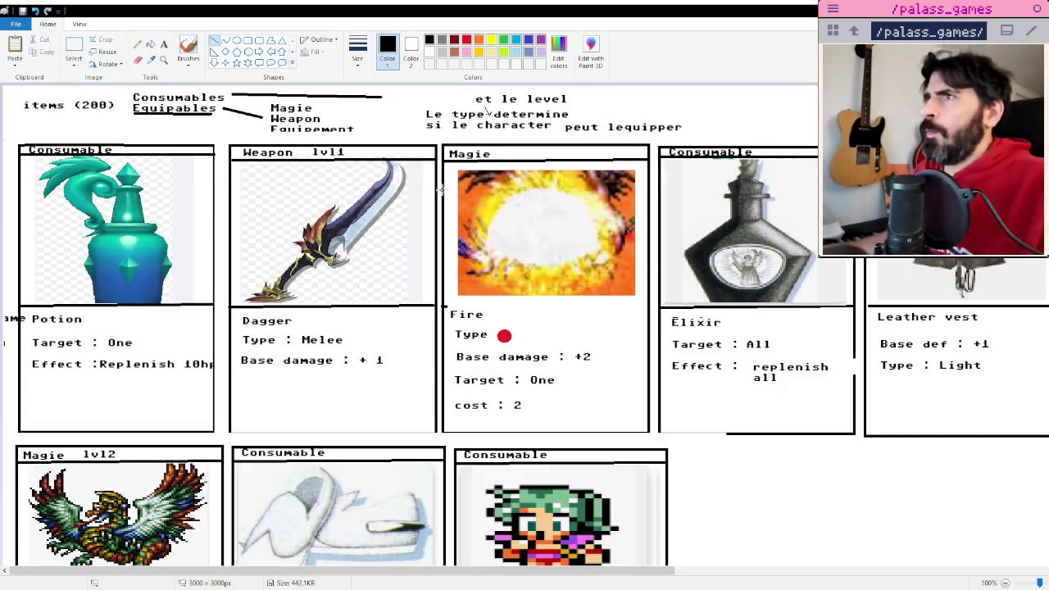
pyautogui.moveTo(443, 308)
pyautogui.mouseDown()
pyautogui.moveTo(639, 318)
pyautogui.moveTo(648, 307)
pyautogui.mouseUp()
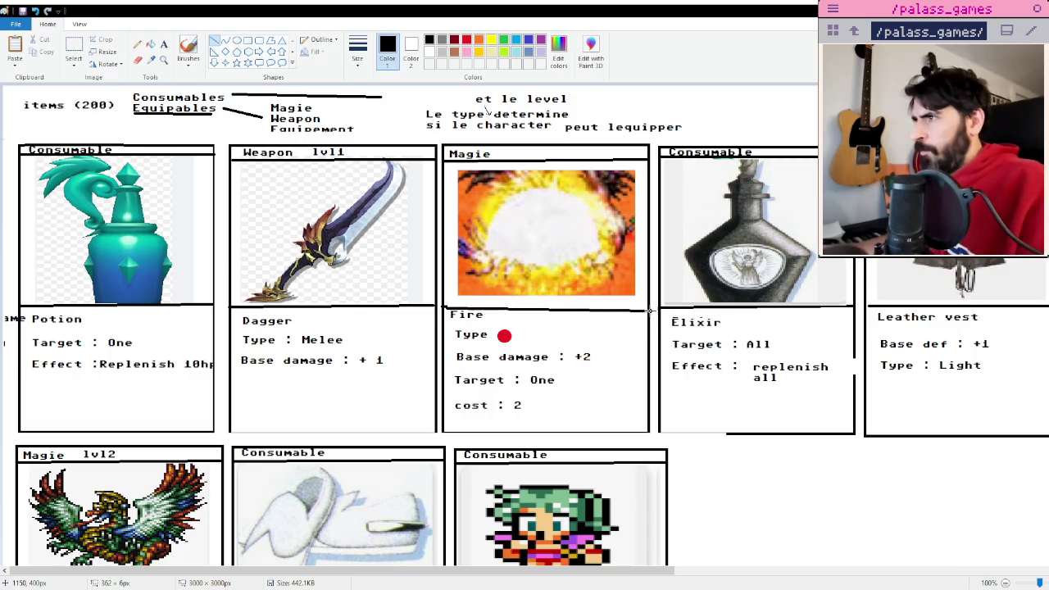
pyautogui.scroll(-3, 727, 360)
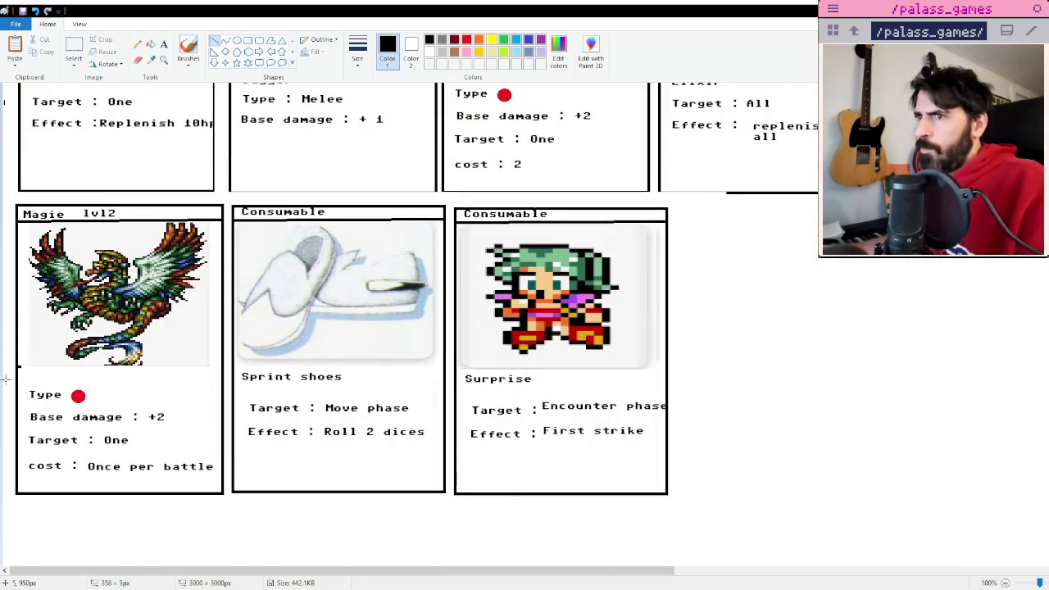
# Draw horizontal dividers under the pictures on the Magie lvl2 and Sprint shoes cards.
pyautogui.moveTo(18, 369); pyautogui.dragTo(332, 370)
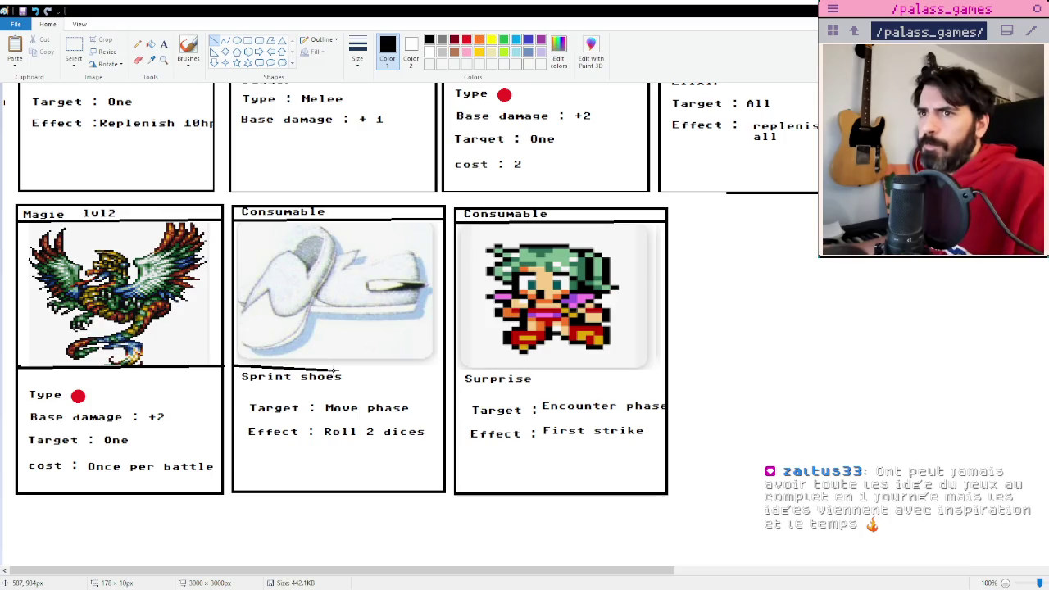
pyautogui.moveTo(334, 370); pyautogui.dragTo(666, 371)
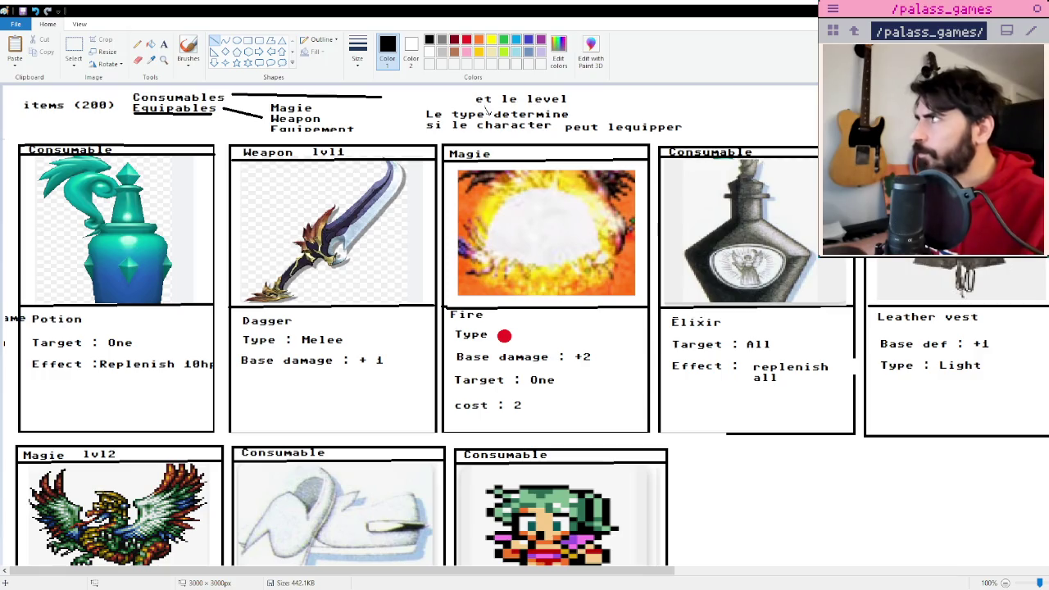
pyautogui.hotkey('alt', 'Tab')
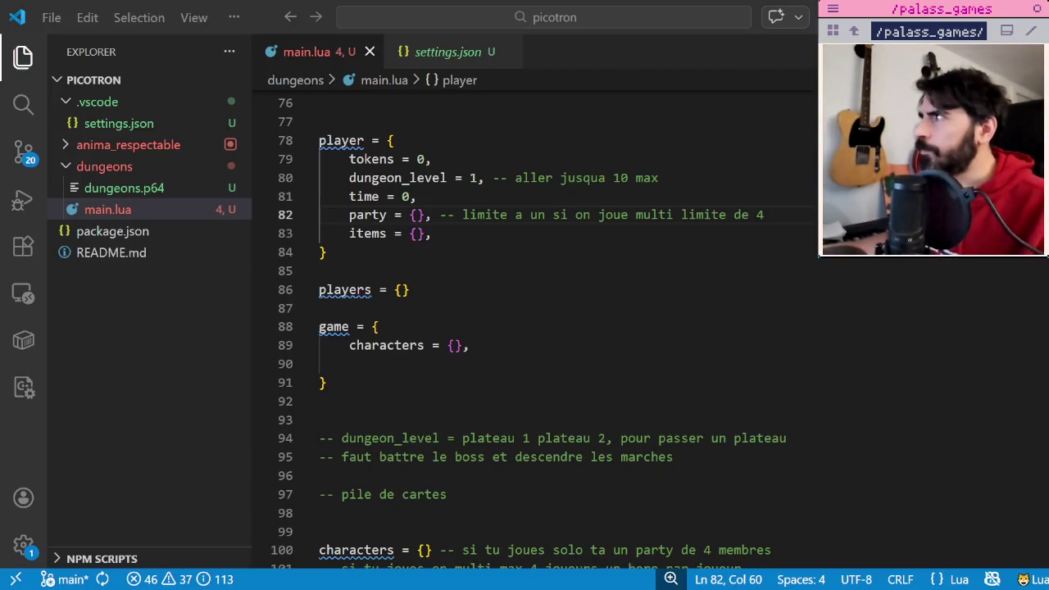
# Review main.lua's players and items tables, then launch the dungeons game in Picotron.
pyautogui.click(594, 300)
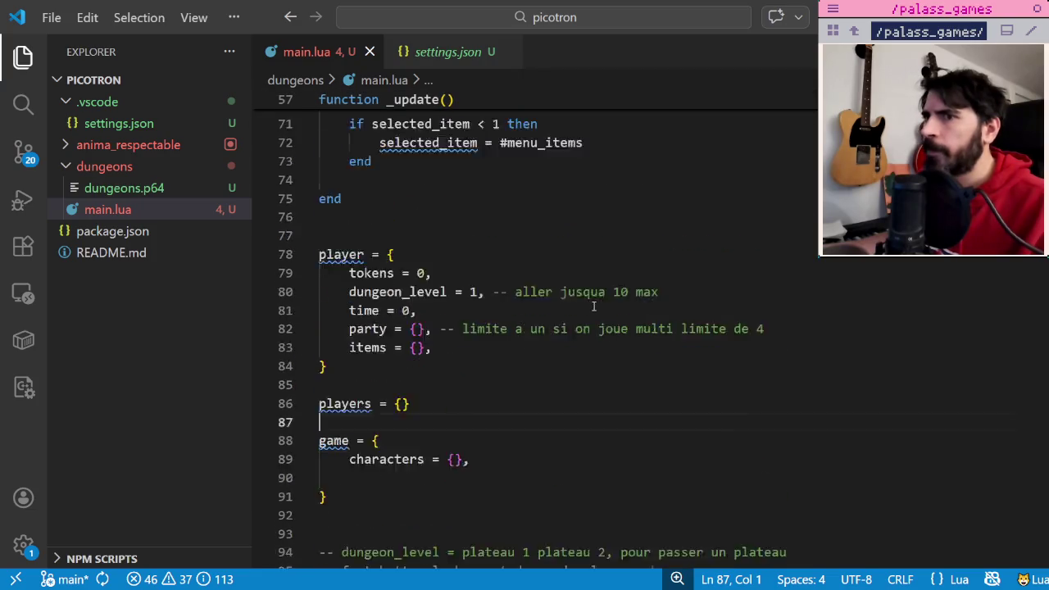
pyautogui.scroll(-10, 602, 300)
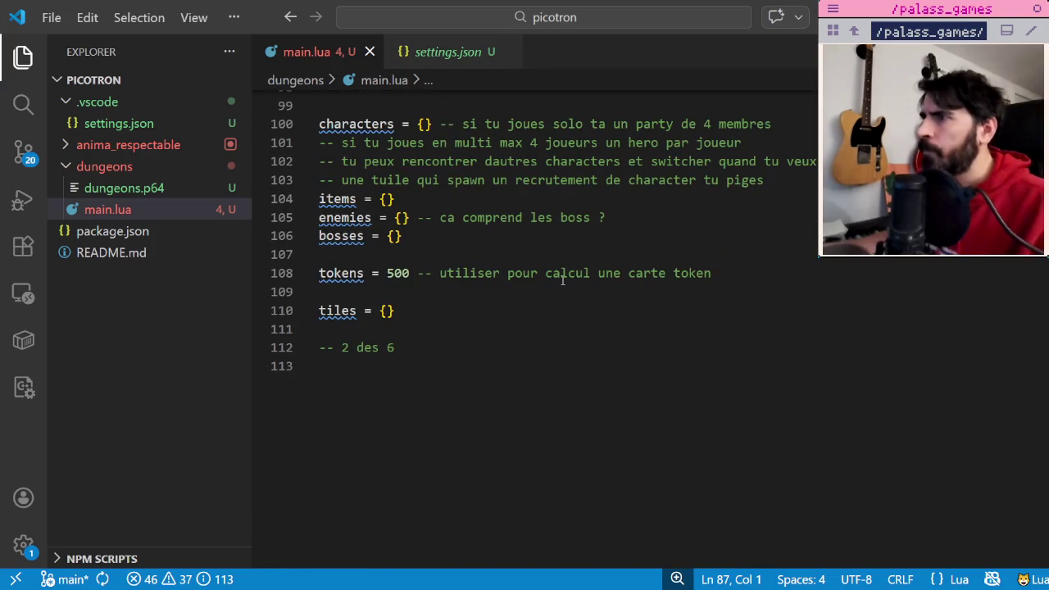
pyautogui.click(402, 199)
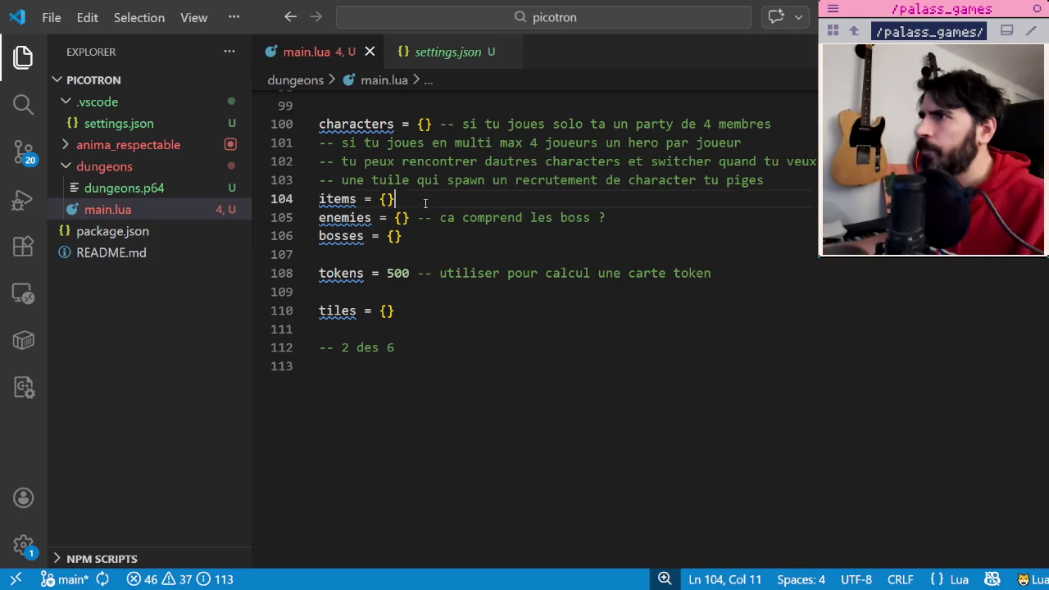
pyautogui.scroll(2, 492, 229)
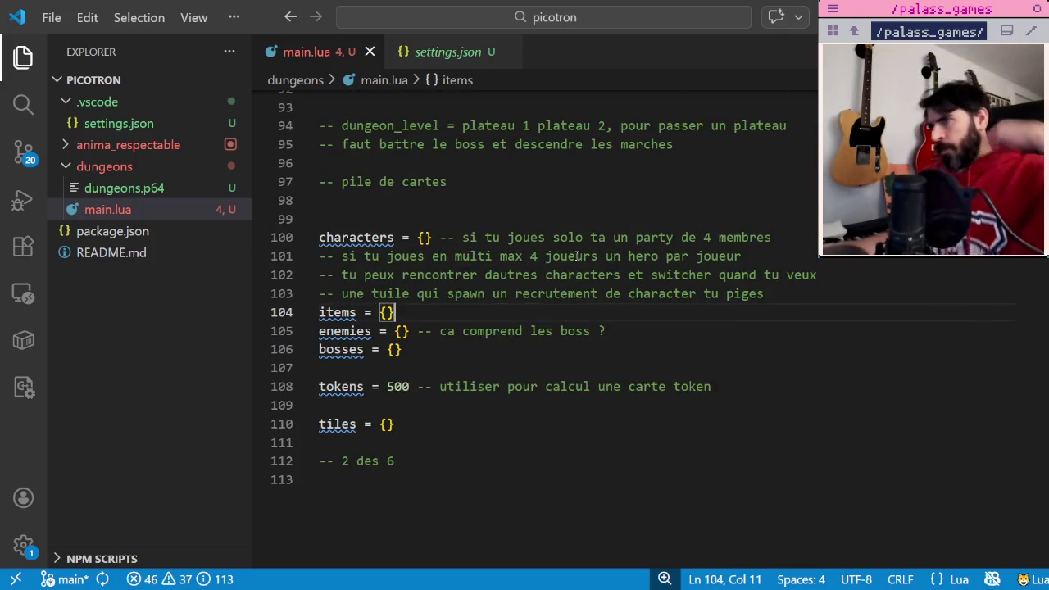
pyautogui.scroll(3, 580, 262)
pyautogui.scroll(9, 583, 274)
pyautogui.scroll(1, 586, 286)
pyautogui.scroll(3, 586, 286)
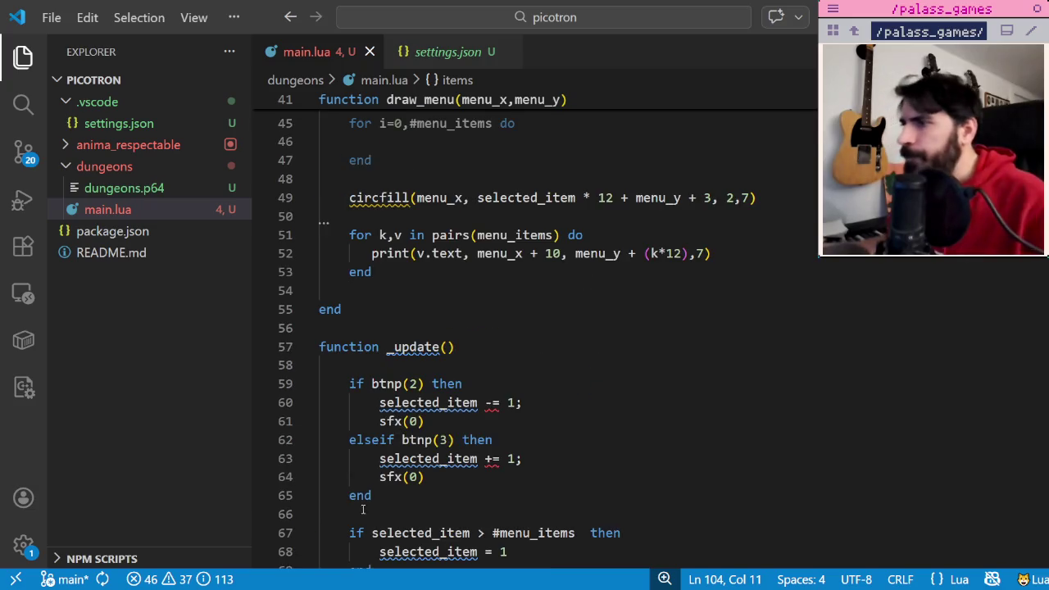
pyautogui.hotkey('alt', 'Tab')
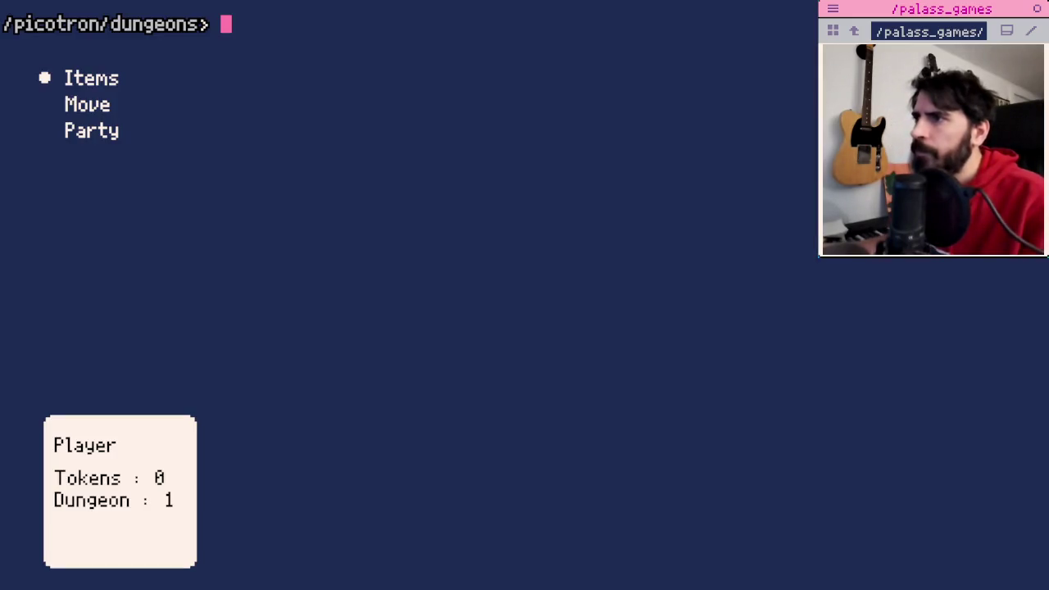
# Cycle the game menu marker through Items, Move and Party, ending on Party.
pyautogui.press('Down')
pyautogui.press('Up')
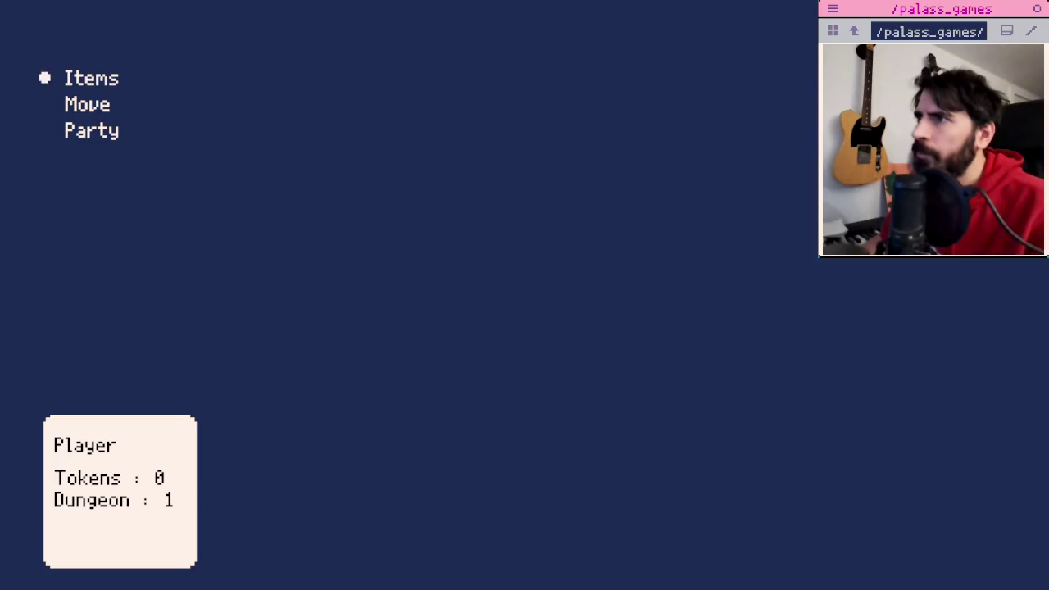
pyautogui.press('Down')
pyautogui.press('Down')
pyautogui.press('Down')
pyautogui.press('Down')
pyautogui.press('Down')
pyautogui.press('Up')
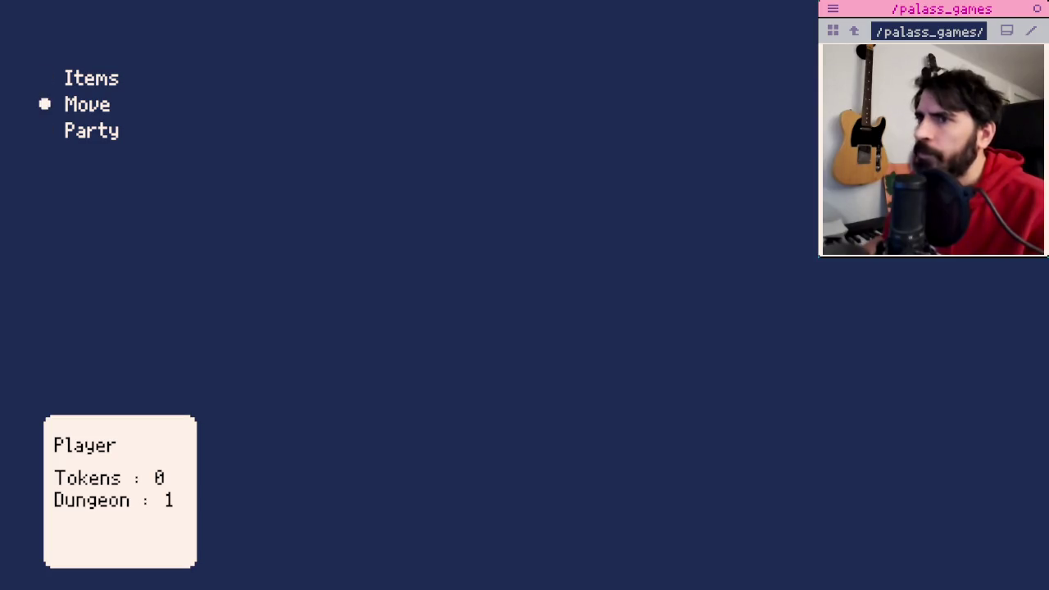
pyautogui.press('Down')
pyautogui.press('Down')
pyautogui.press('Up')
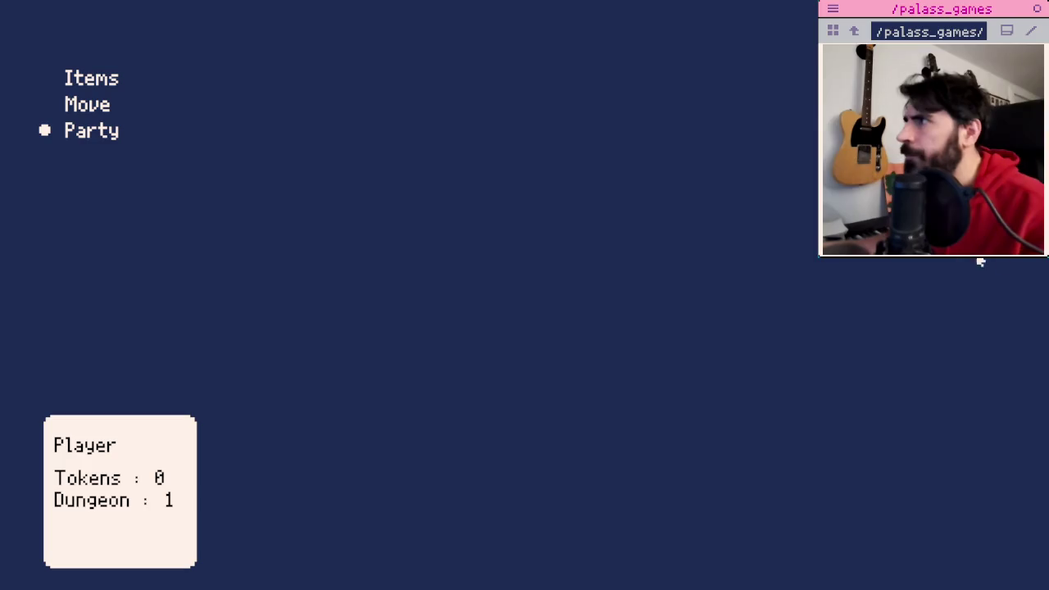
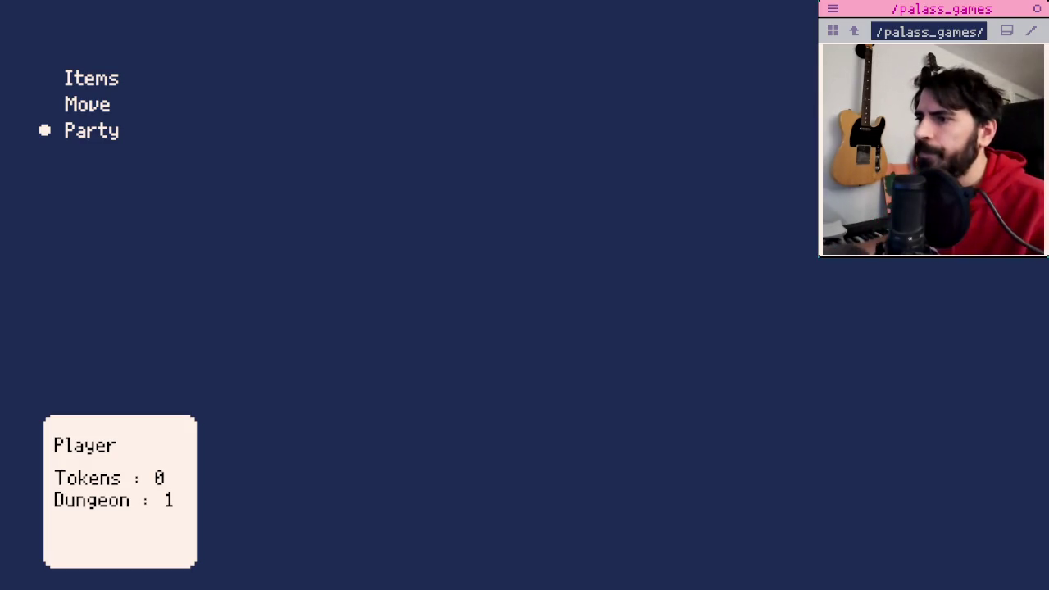
# Write the draw_board() function with its closing end and a blank body line.
pyautogui.hotkey('alt', 'Tab')
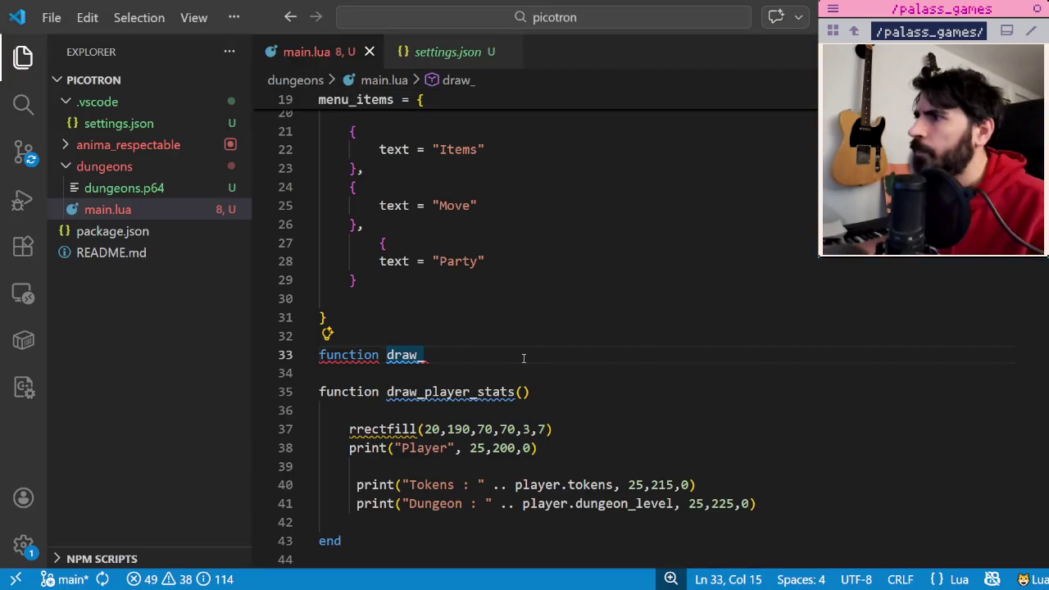
pyautogui.write('board(')
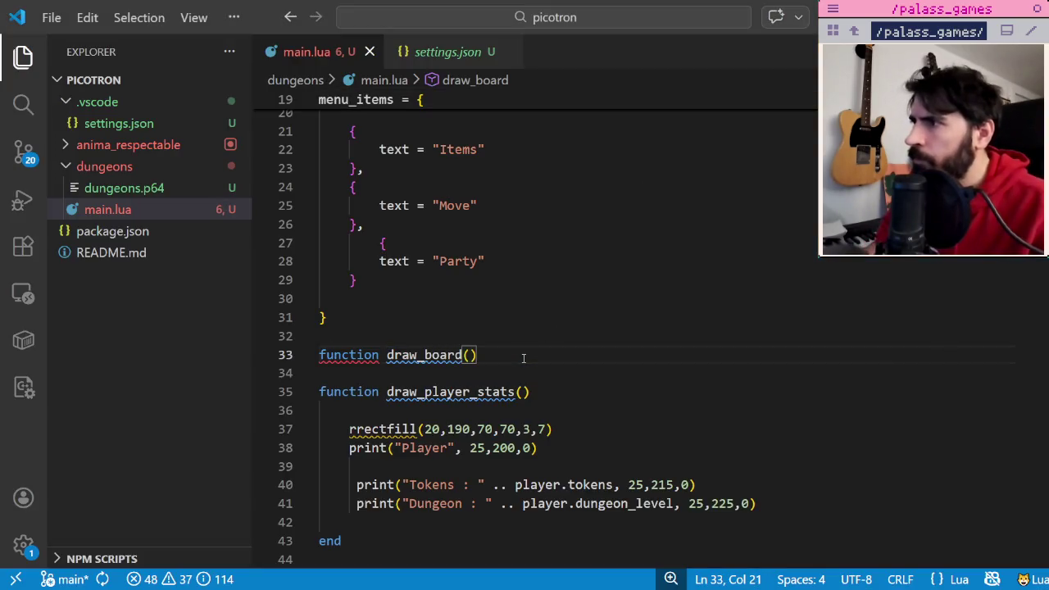
pyautogui.write(')')
pyautogui.press('Return')
pyautogui.press('Return')
pyautogui.write('end')
pyautogui.press('Up')
pyautogui.press('Return')
pyautogui.press('Return')
pyautogui.press('Up')
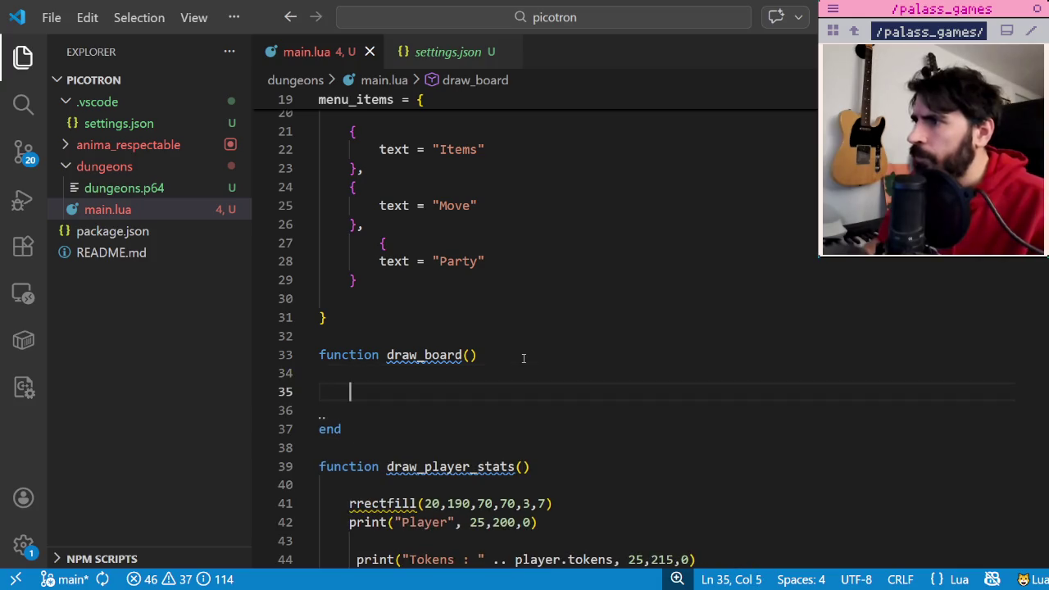
# Add rrect(100,100,100,100,1,7) inside draw_board.
pyautogui.write('rect')
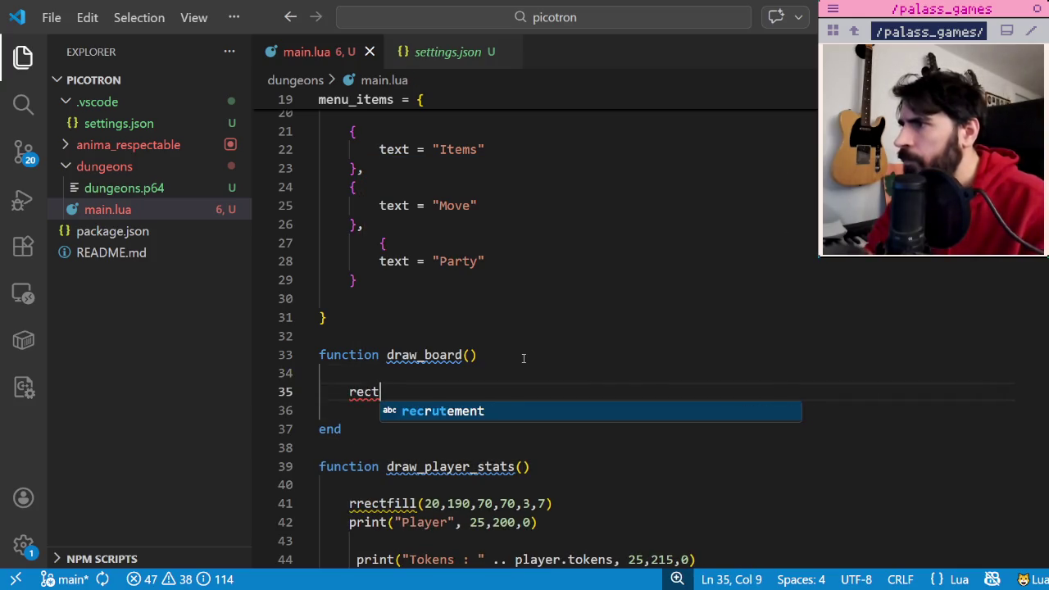
pyautogui.write('(')
pyautogui.press('Escape')
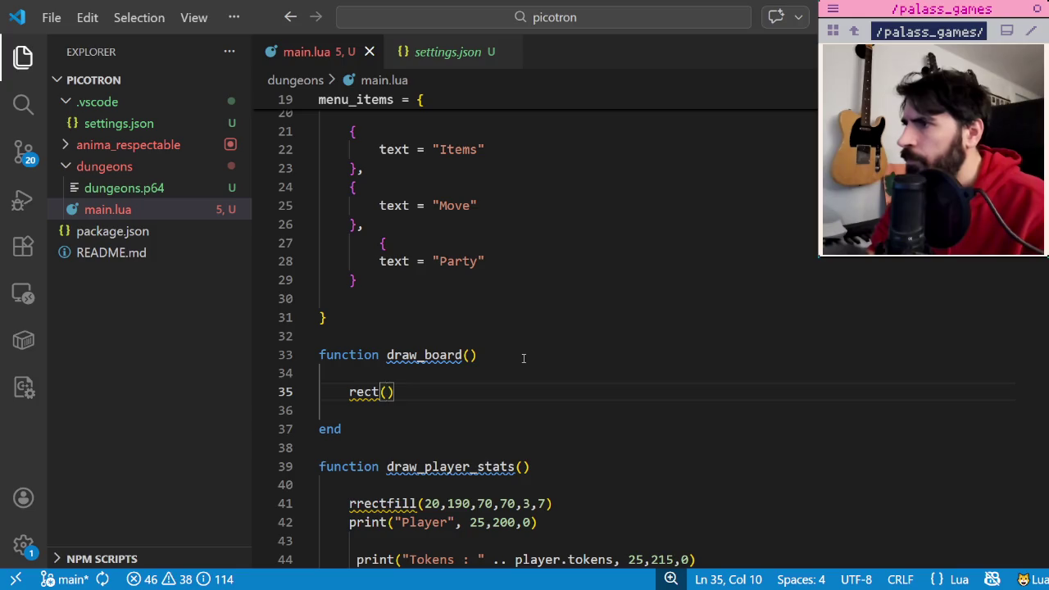
pyautogui.press('BackSpace')
pyautogui.write('ec')
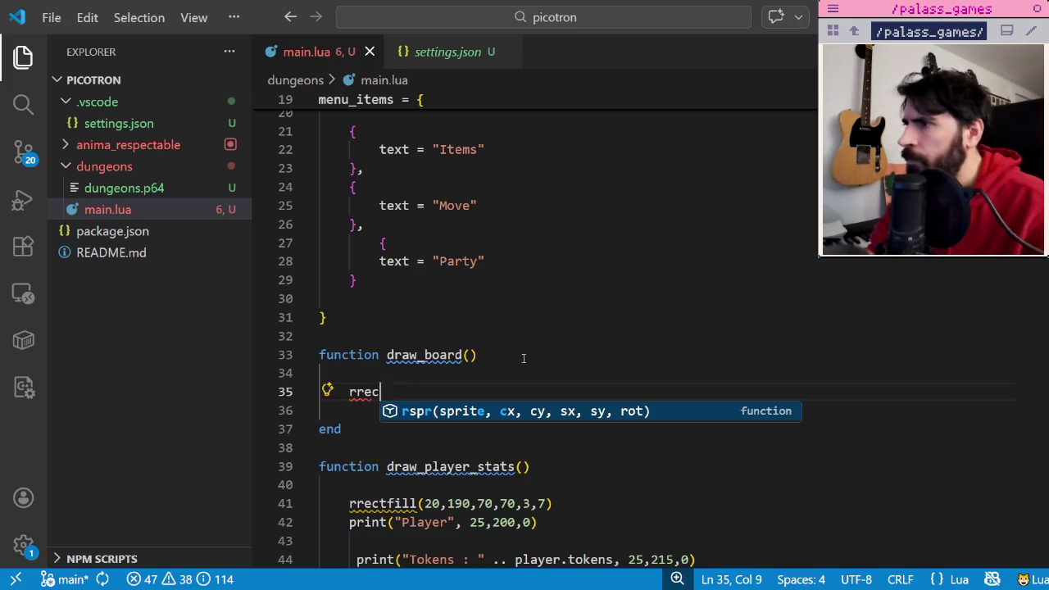
pyautogui.write('t(')
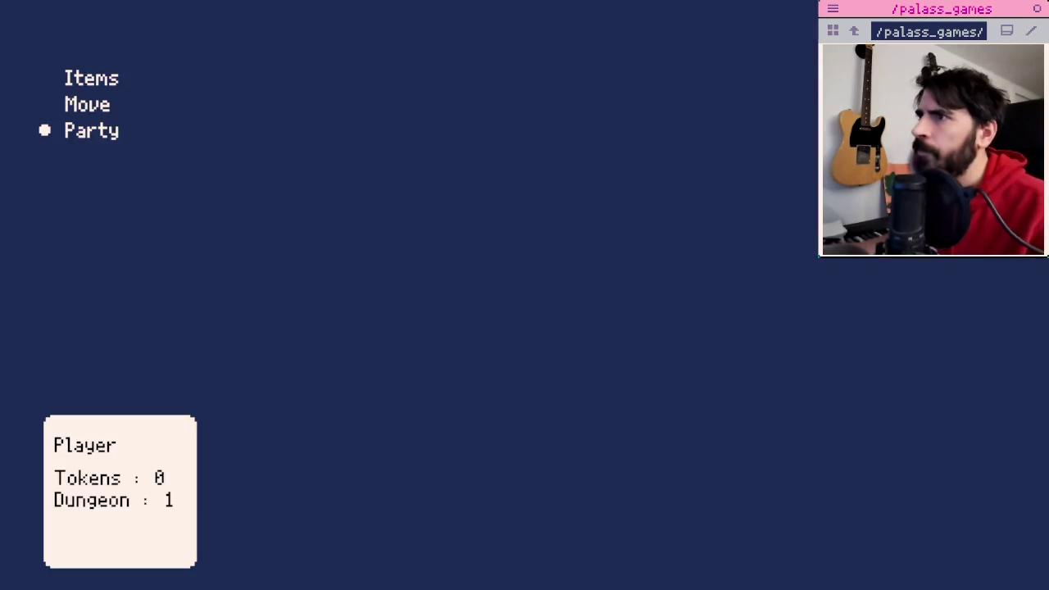
pyautogui.hotkey('alt', 'Tab')
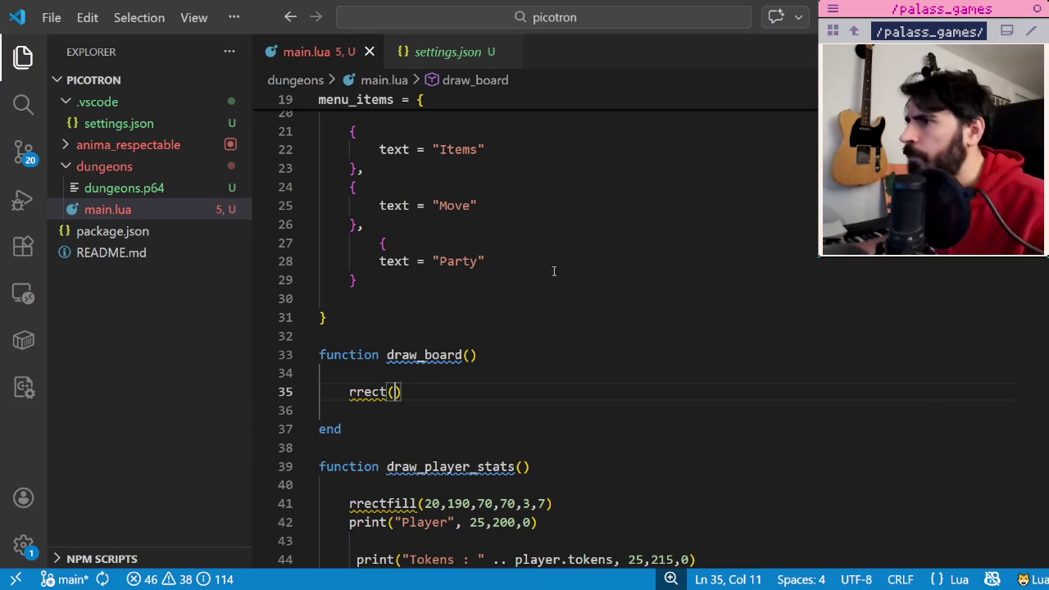
pyautogui.write('100,')
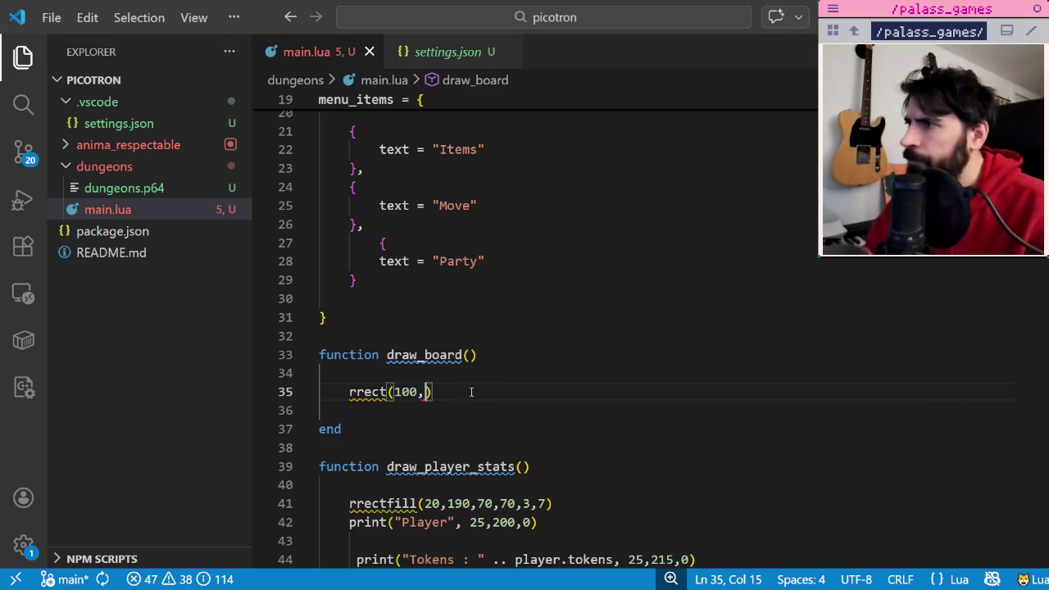
pyautogui.write('100,')
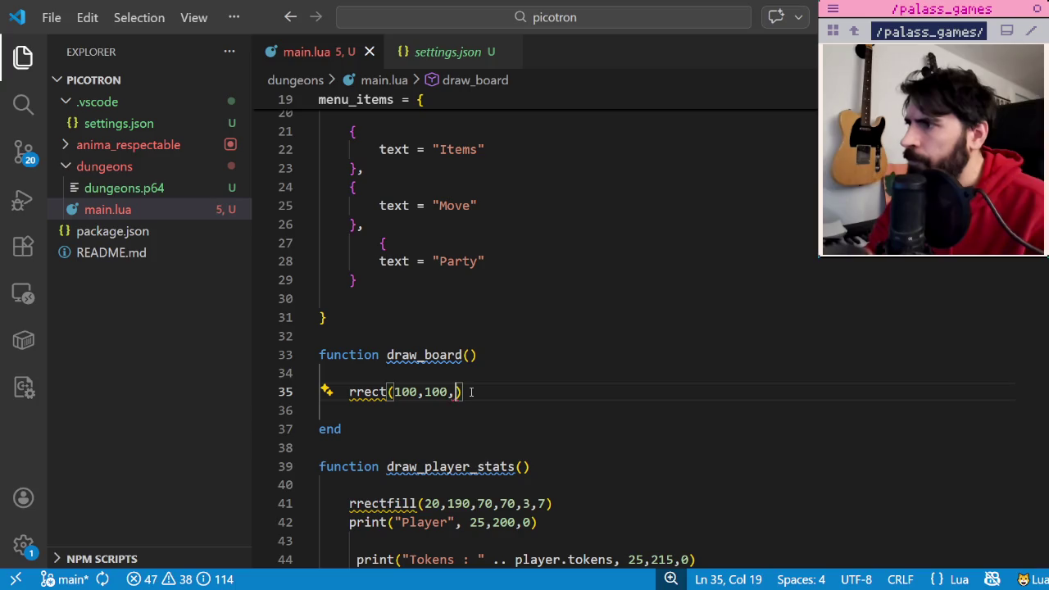
pyautogui.write('100,100')
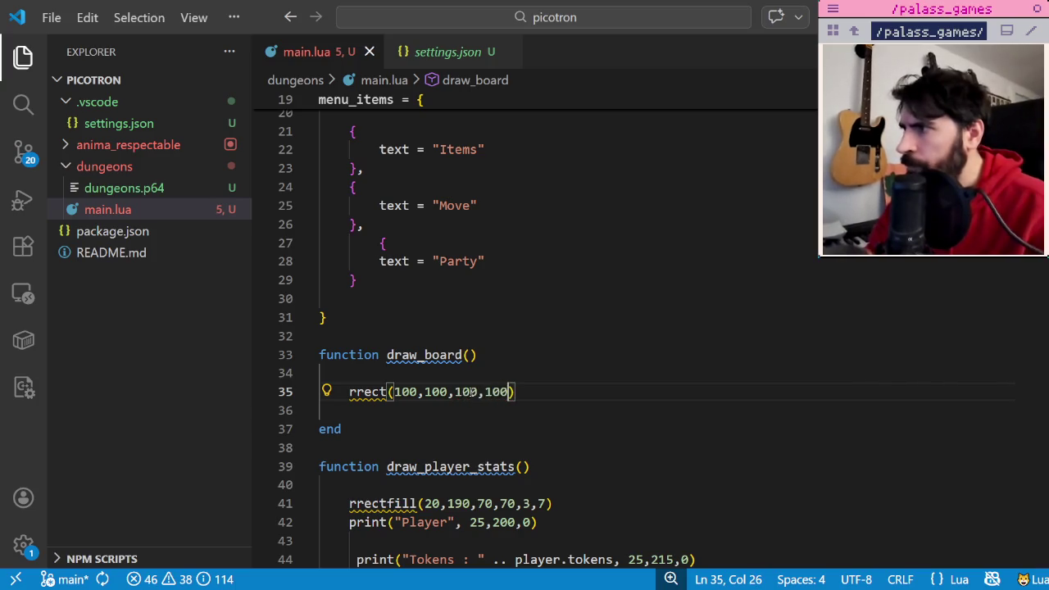
pyautogui.write(',')
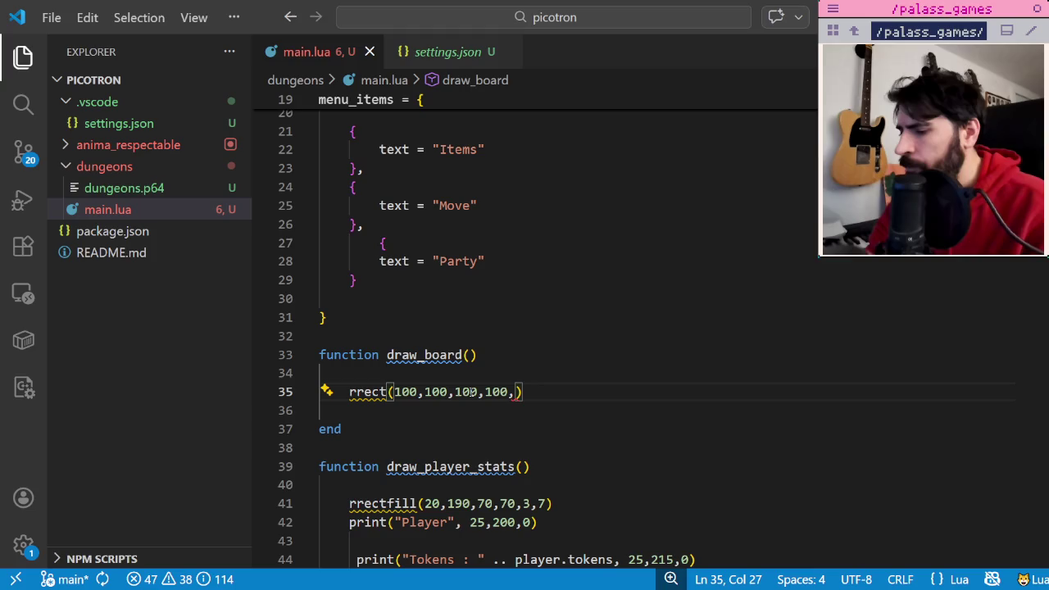
pyautogui.write('1,7')
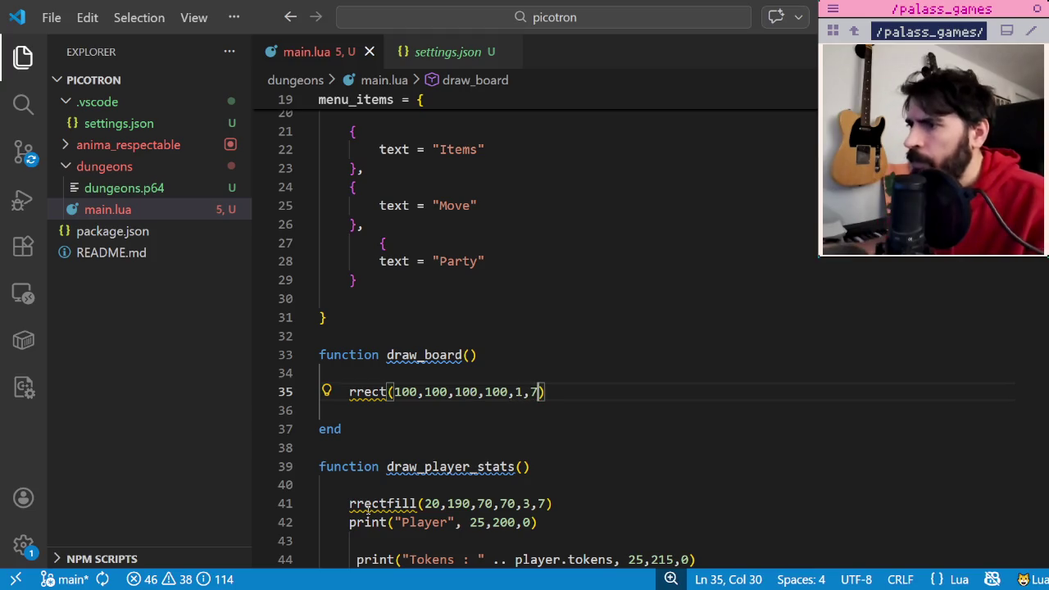
# Rerun the game in Picotron to see the square outline.
pyautogui.hotkey('alt', 'Tab')
pyautogui.hotkey('ctrl', 'r')
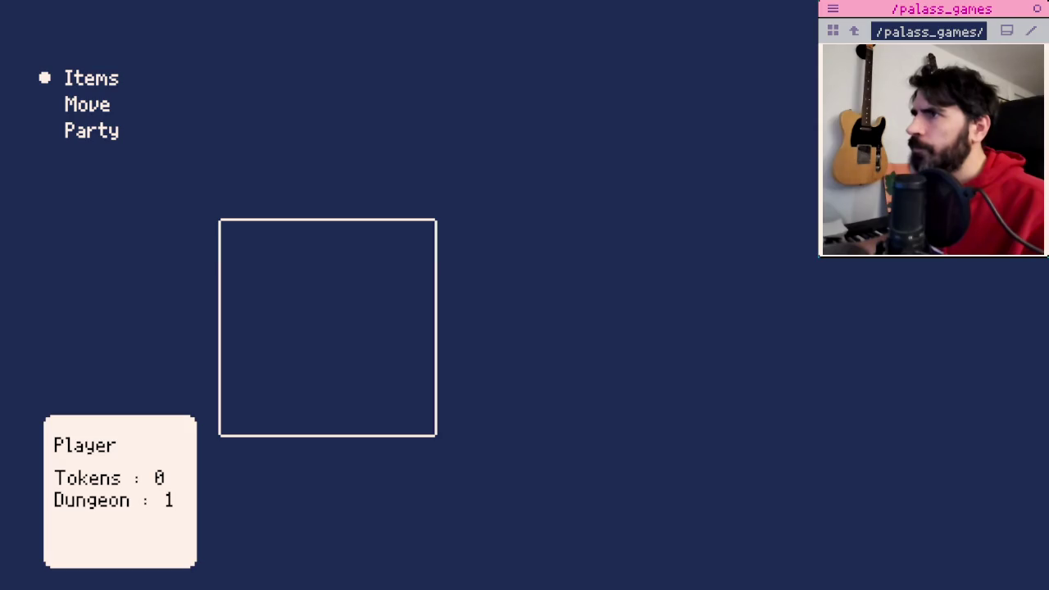
pyautogui.hotkey('alt', 'Tab')
# Change the rrect y to 20, enlarge the rectangle, and rerun the game to check it.
pyautogui.click(439, 392)
pyautogui.doubleClick(439, 391)
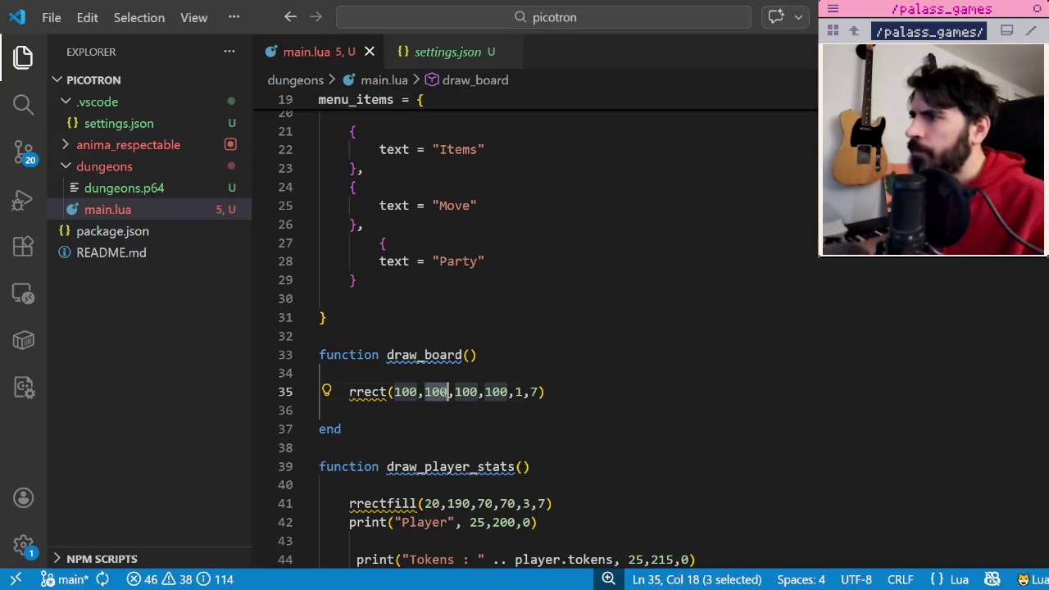
pyautogui.write('20')
pyautogui.doubleClick(443, 393)
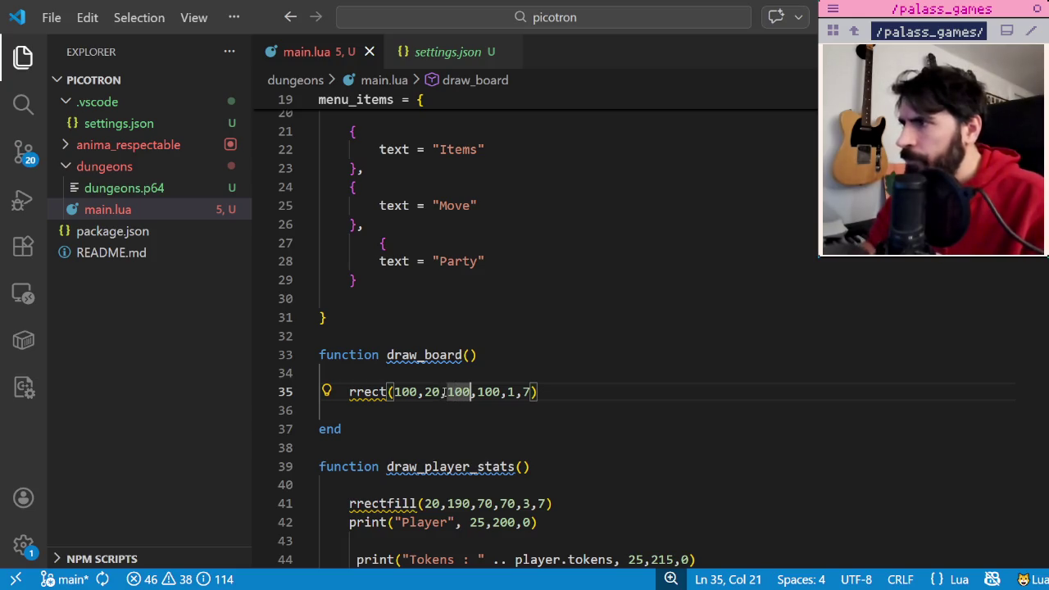
pyautogui.write('150')
pyautogui.press('Right')
pyautogui.press('Right')
pyautogui.press('Right')
pyautogui.press('BackSpace')
pyautogui.write('5')
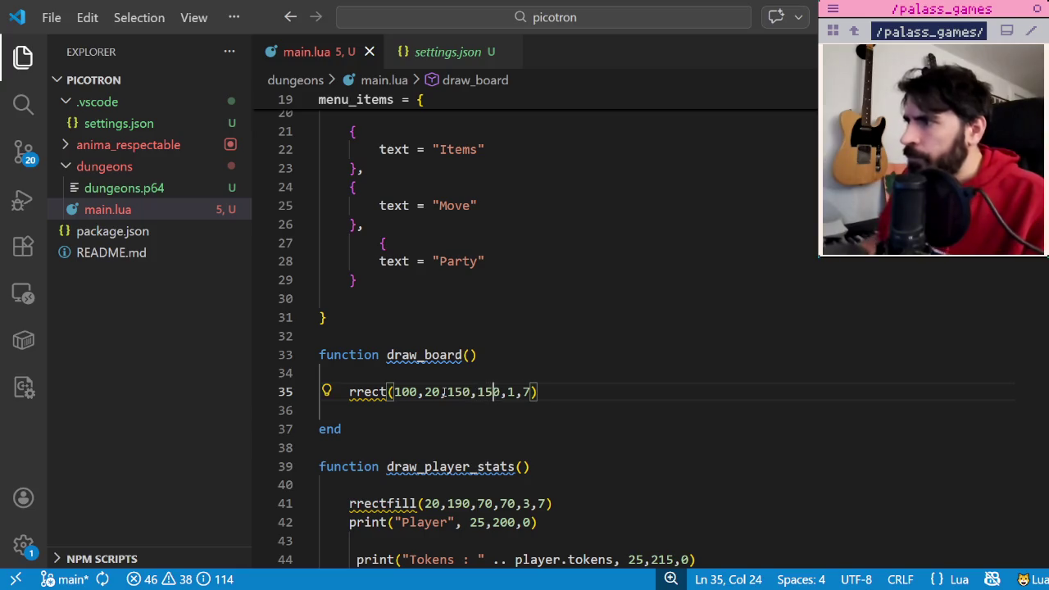
pyautogui.hotkey('alt', 'Tab')
pyautogui.hotkey('ctrl', 'r')
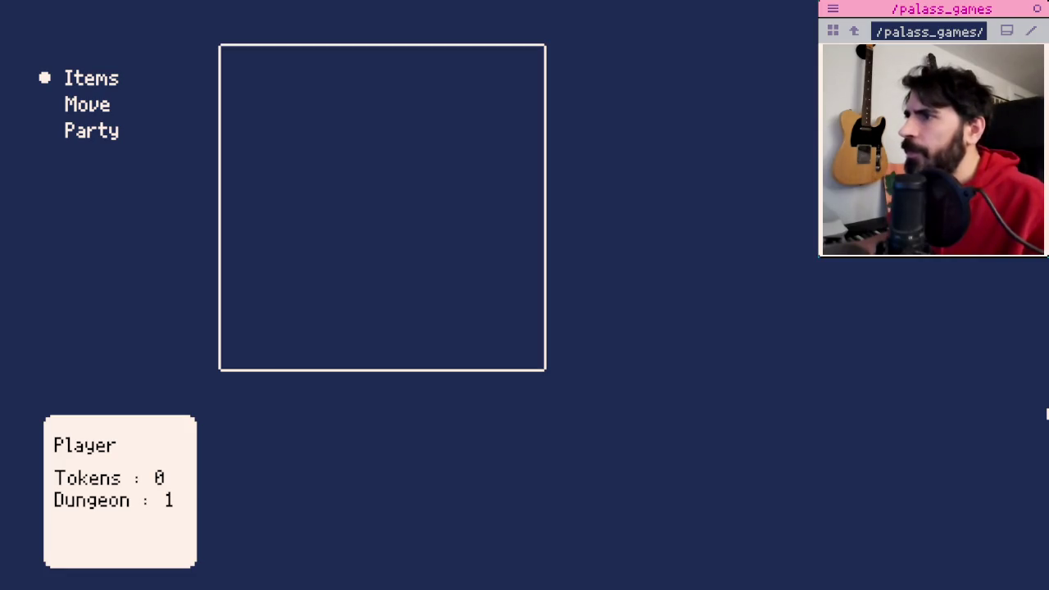
# Raise the rrect width and height values to 200 and rerun the game to check the board.
pyautogui.hotkey('alt', 'Tab')
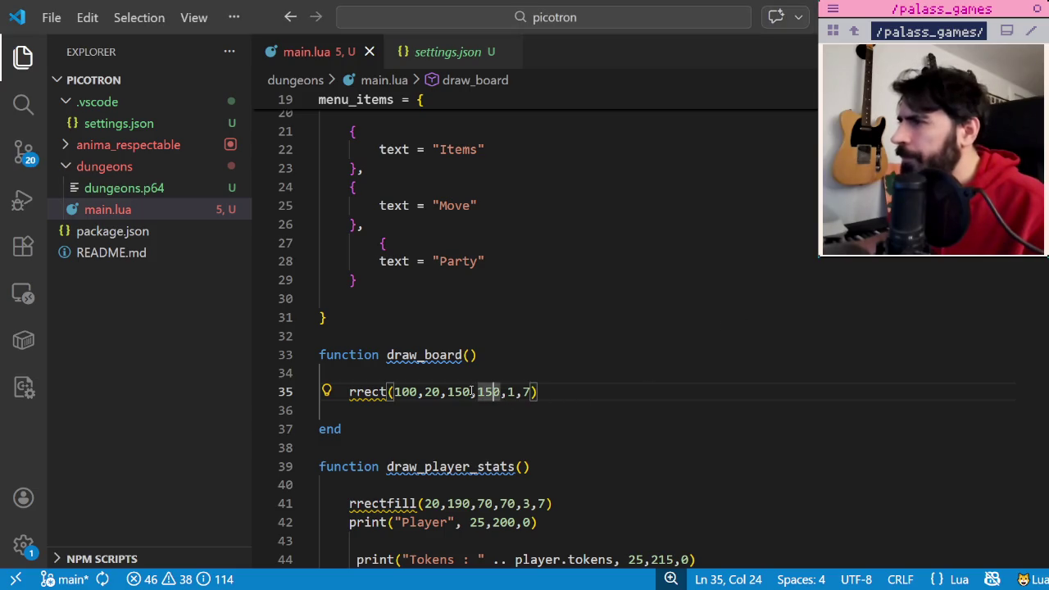
pyautogui.write('20')
pyautogui.press('BackSpace')
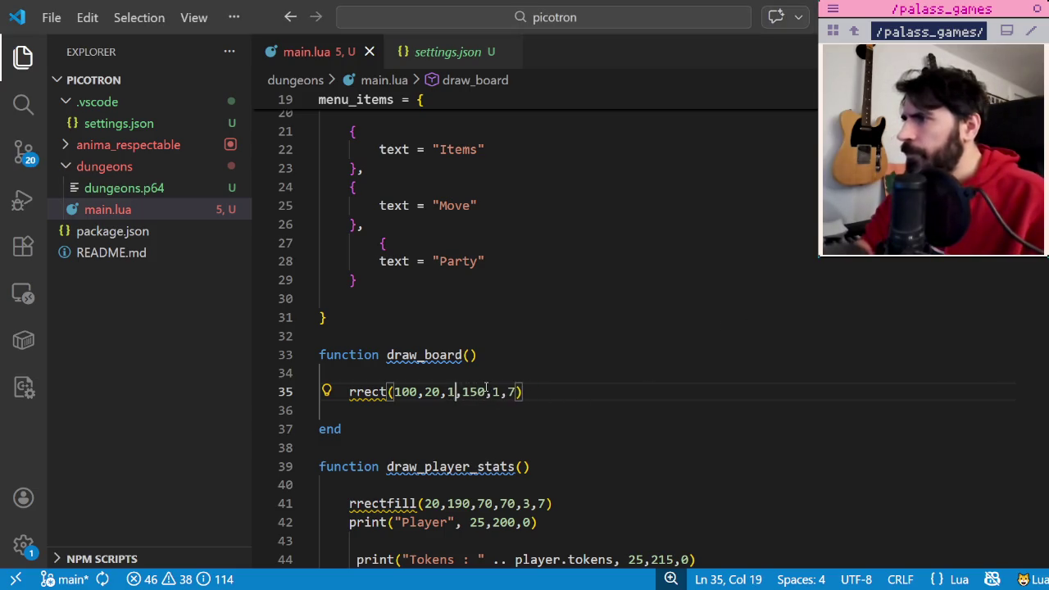
pyautogui.write('00')
pyautogui.doubleClick(486, 390)
pyautogui.press('BackSpace')
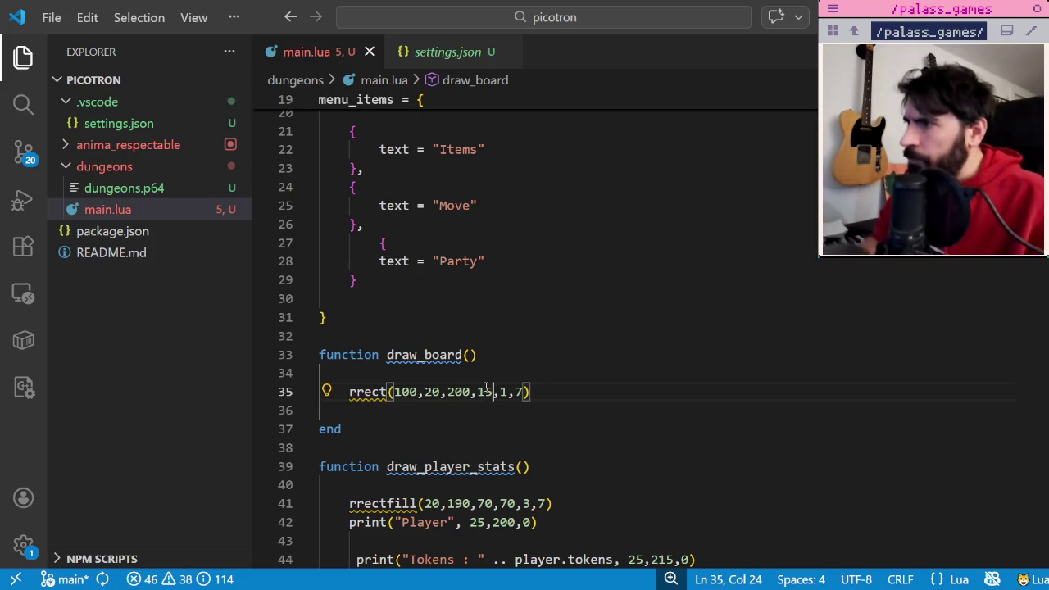
pyautogui.write('200')
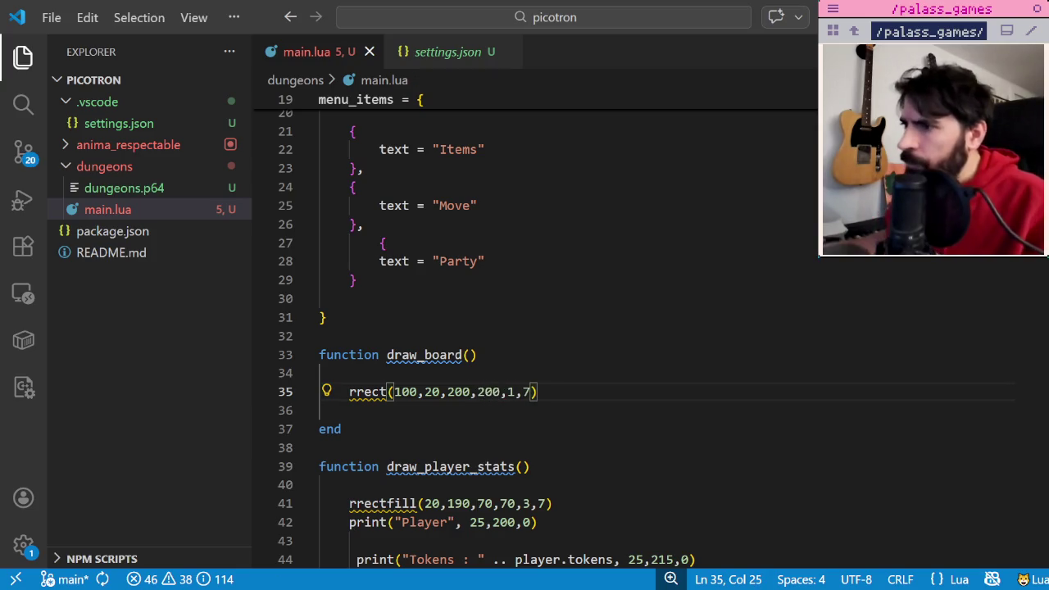
pyautogui.hotkey('alt', 'Tab')
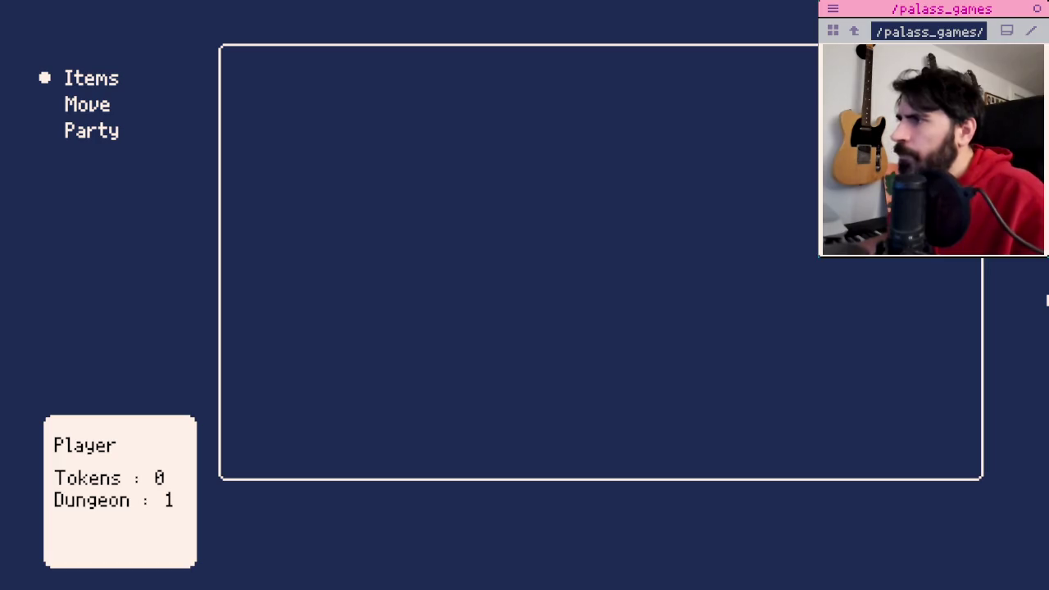
pyautogui.hotkey('alt', 'Tab')
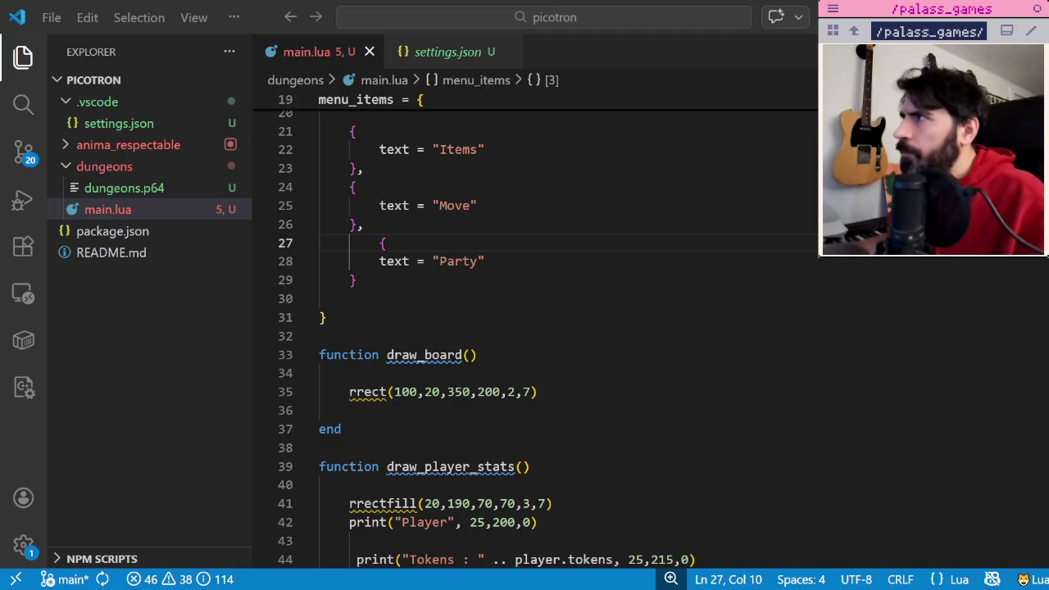
# Add an empty draw_card() function closed with end below draw_board.
pyautogui.click(591, 391)
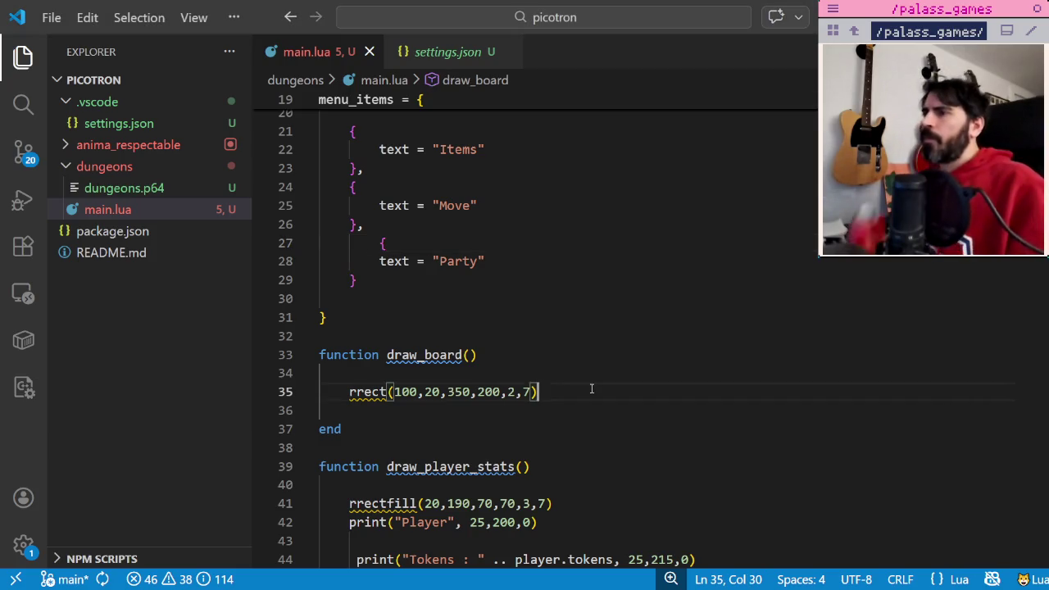
pyautogui.click(425, 429)
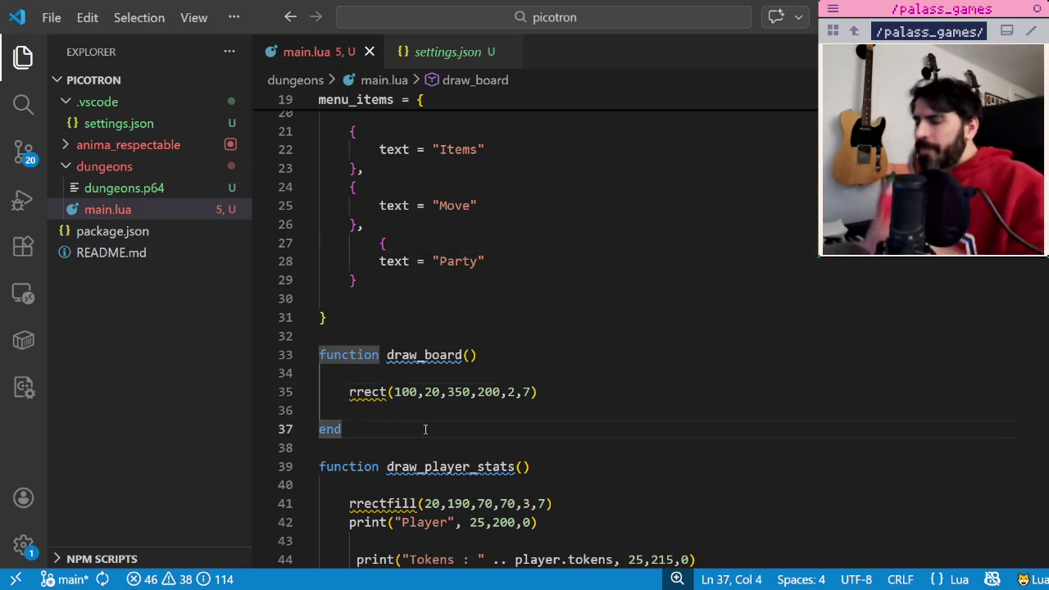
pyautogui.press('Return')
pyautogui.press('Return')
pyautogui.press('Return')
pyautogui.write('function ')
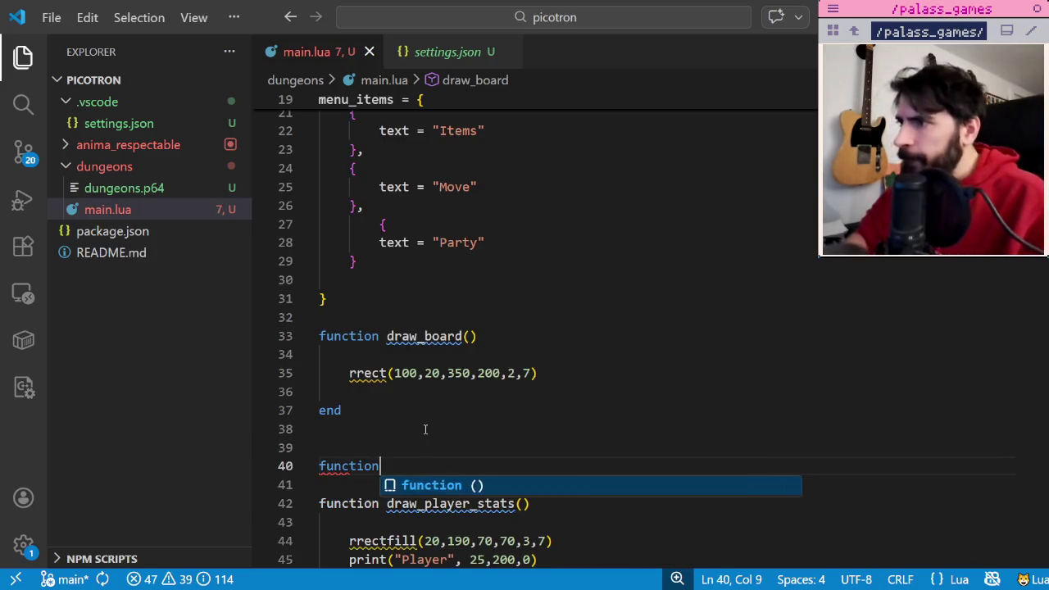
pyautogui.write('draw_card(')
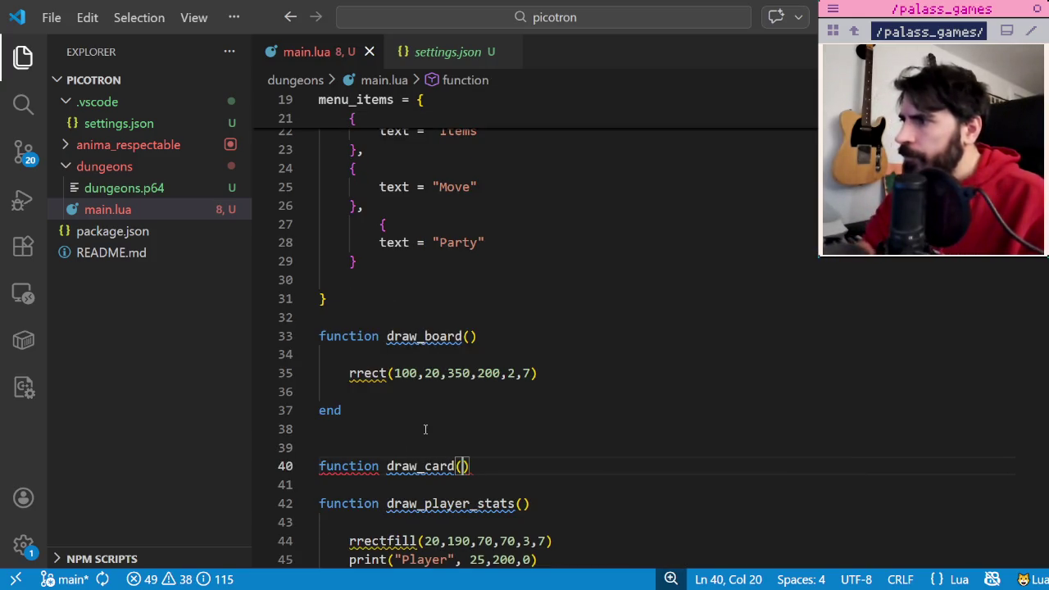
pyautogui.write(')')
pyautogui.press('Return')
pyautogui.press('Return')
pyautogui.write('enm')
pyautogui.press('BackSpace')
pyautogui.press('BackSpace')
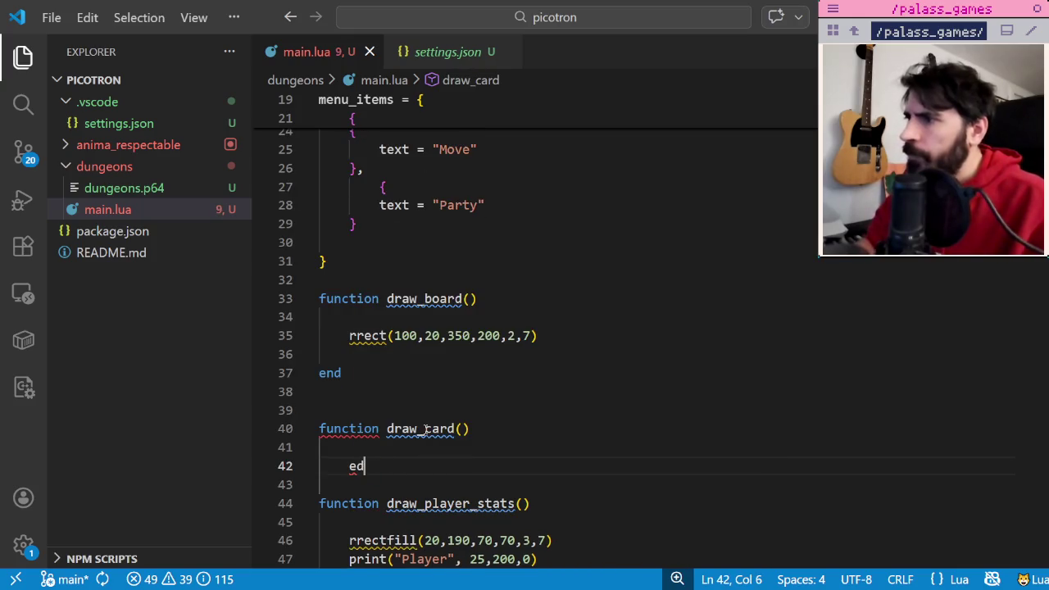
pyautogui.write('nd')
# Scroll down and select the Tokens and Dungeon print lines.
pyautogui.scroll(-3, 420, 432)
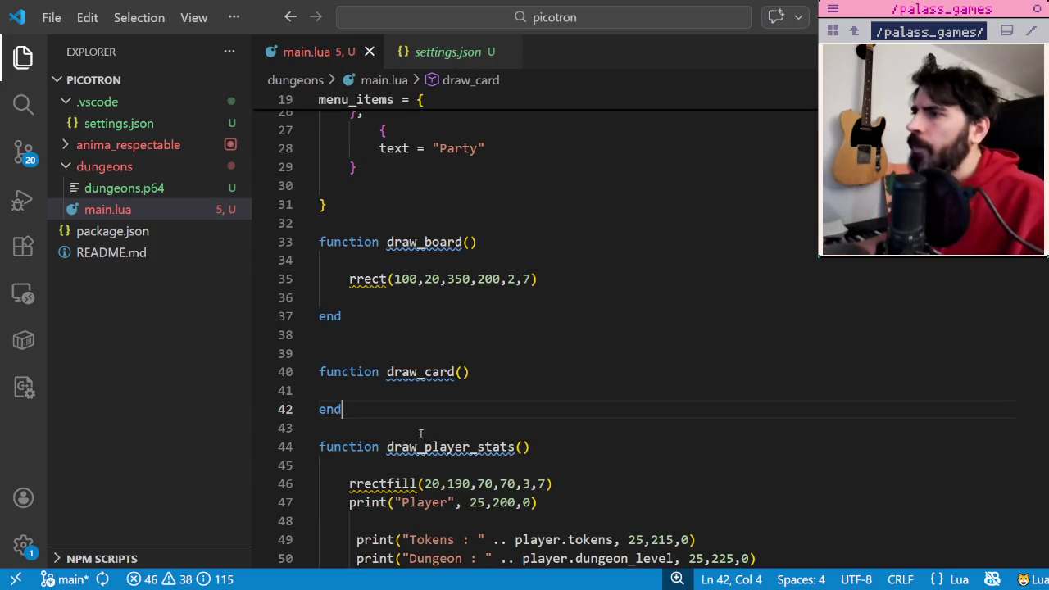
pyautogui.scroll(-2, 421, 432)
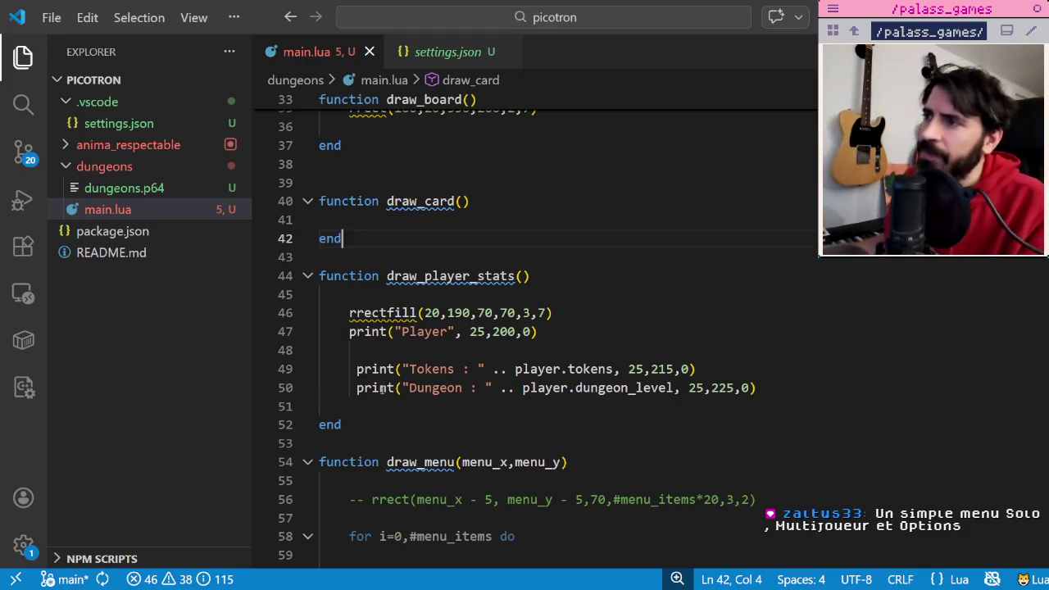
pyautogui.moveTo(758, 388); pyautogui.dragTo(258, 352)
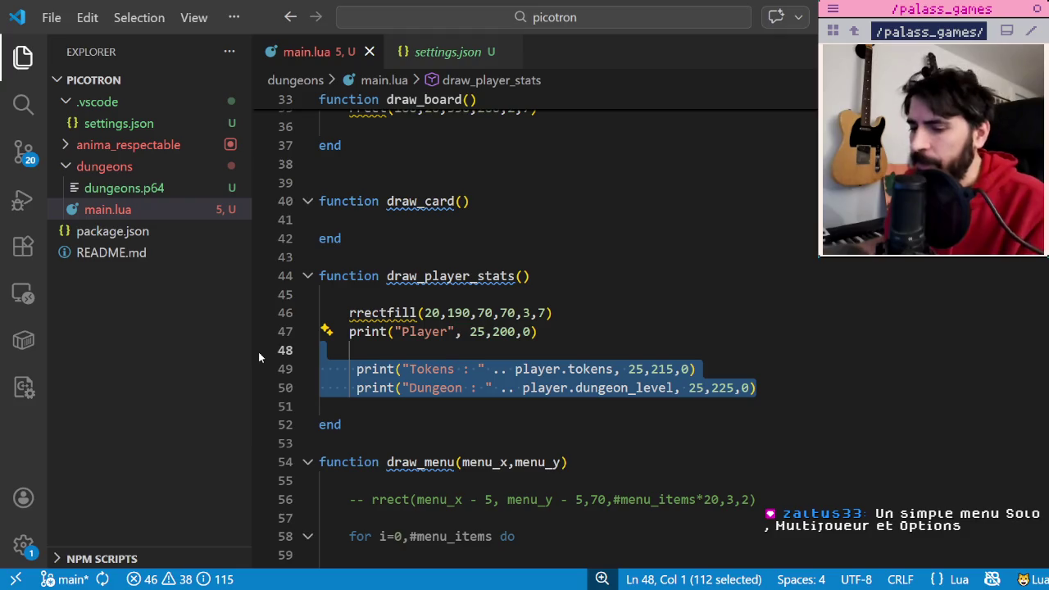
# Outdent the Tokens and Dungeon print lines and remove the blank line above them.
pyautogui.hotkey('shift', 'Tab')
pyautogui.click(404, 351)
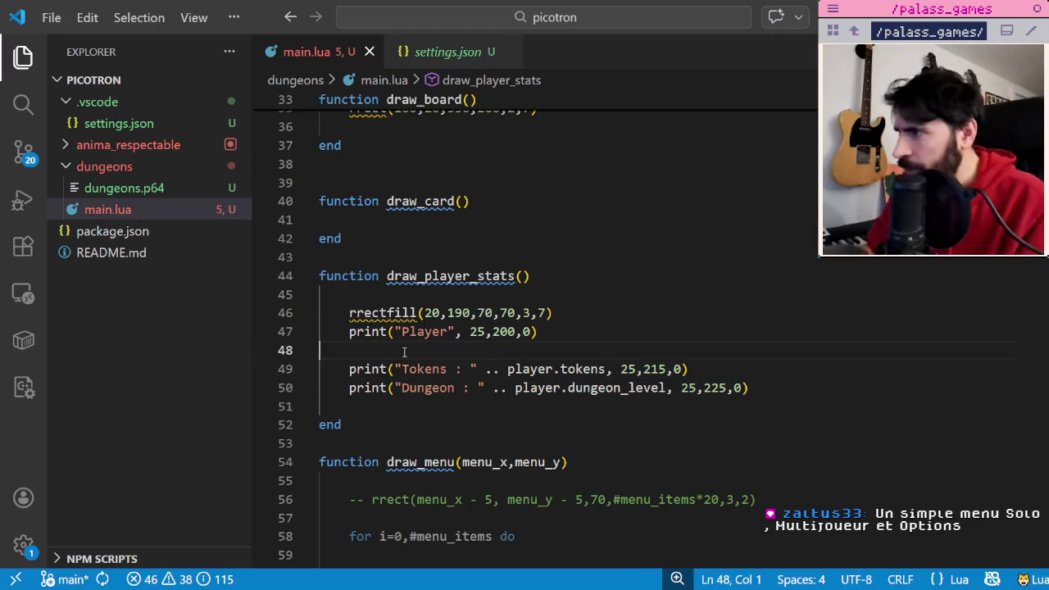
pyautogui.press('BackSpace')
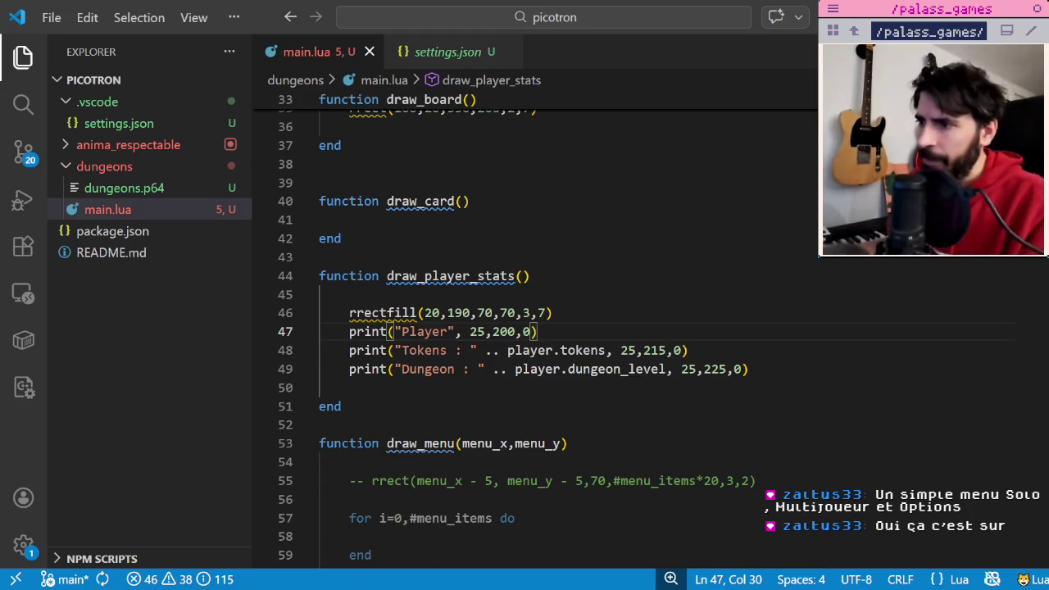
# Run the game and try its menu options before leaving it.
pyautogui.hotkey('alt', 'Tab')
pyautogui.press('Down')
pyautogui.press('Down')
pyautogui.press('Up')
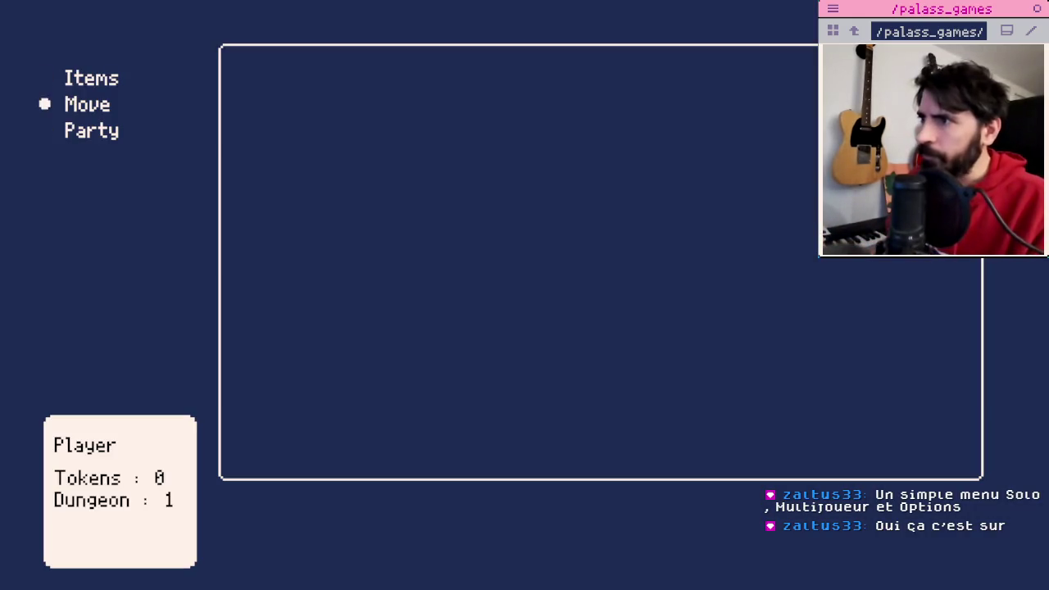
pyautogui.press('Down')
pyautogui.press('Down')
pyautogui.press('Down')
pyautogui.press('Down')
pyautogui.press('Down')
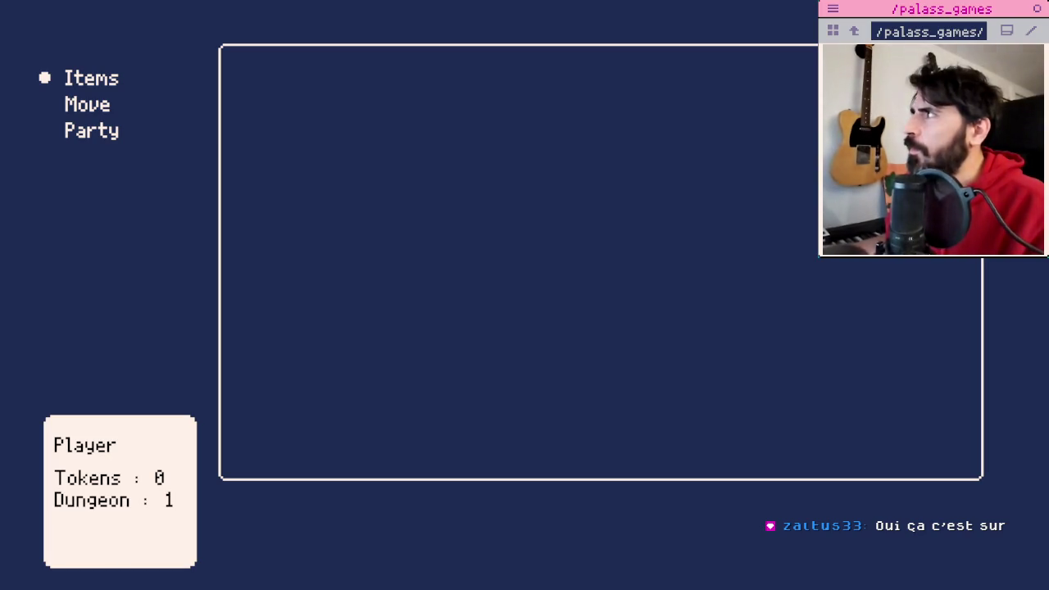
pyautogui.hotkey('alt', 'Tab')
pyautogui.hotkey('alt', 'Tab')
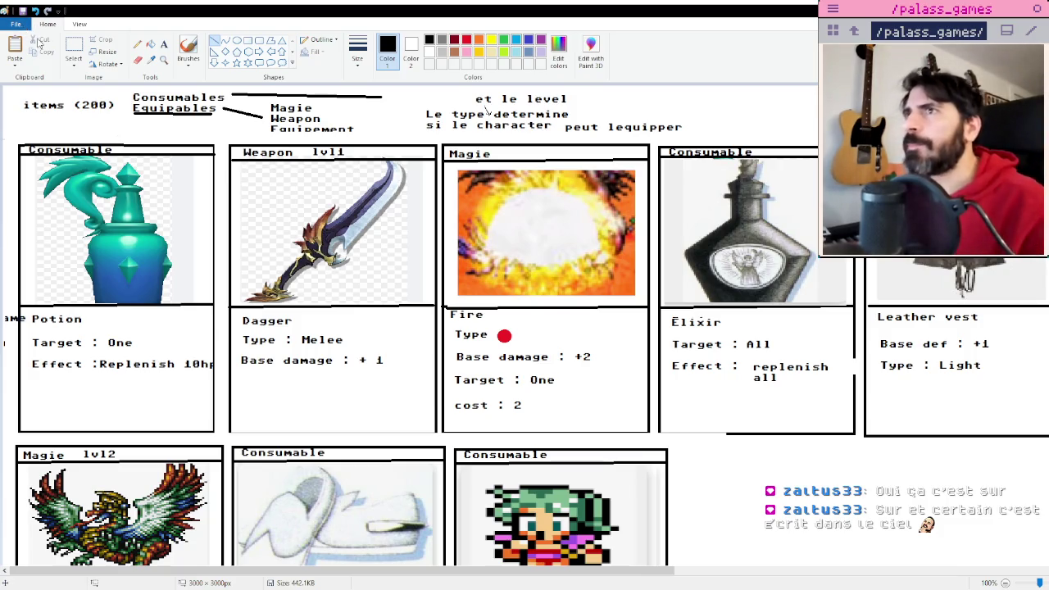
# Start a new blank 3000 × 3000 px canvas in Paint.
pyautogui.hotkey('ctrl', 'n')
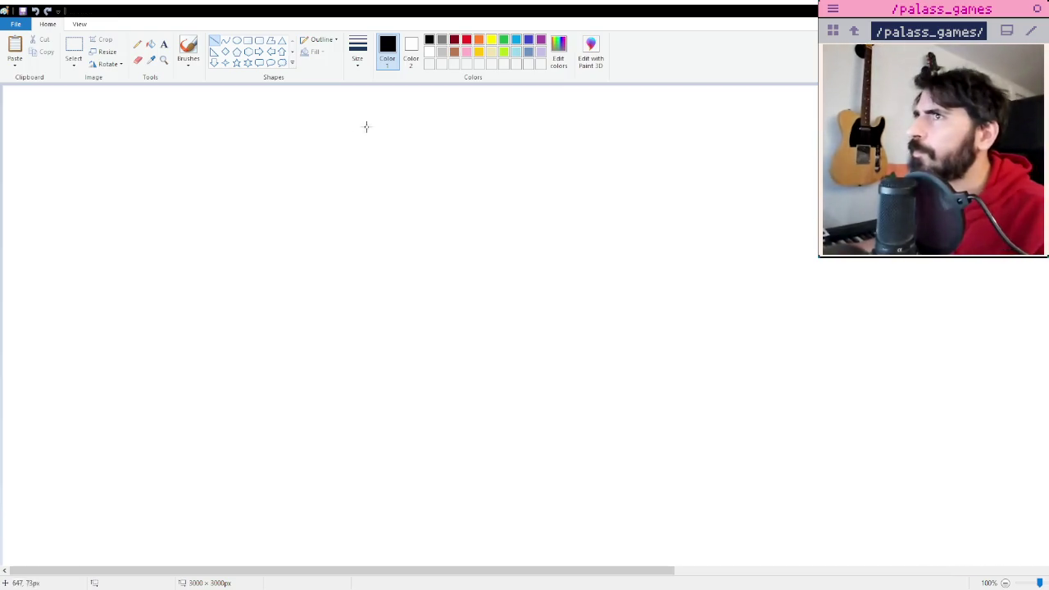
# Place the TOUR heading at the canvas's top-left corner.
pyautogui.click(162, 45)
pyautogui.click(69, 155)
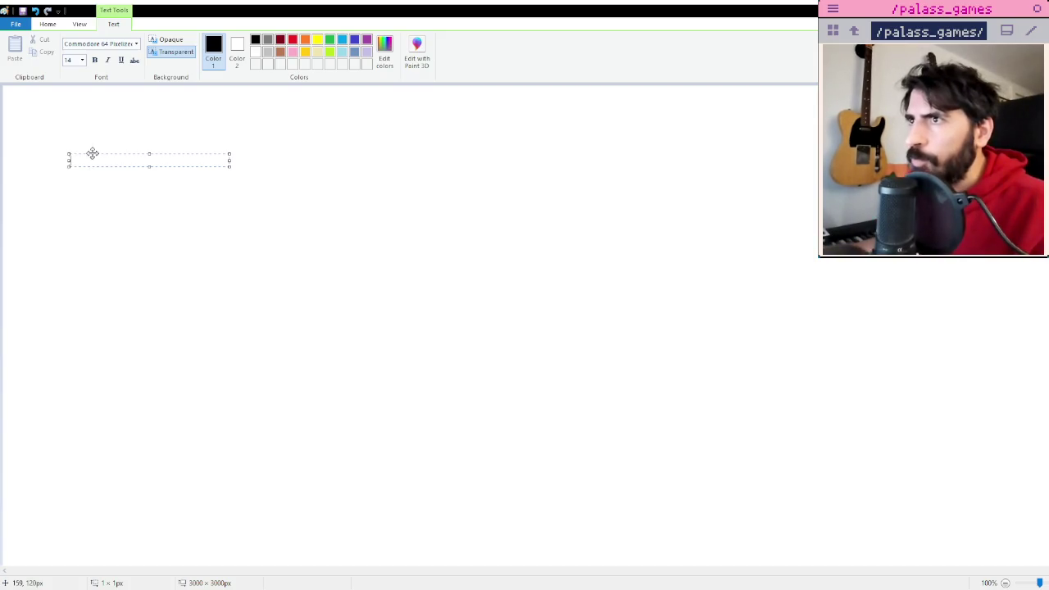
pyautogui.moveTo(92, 153); pyautogui.dragTo(48, 108)
pyautogui.write('TOUR')
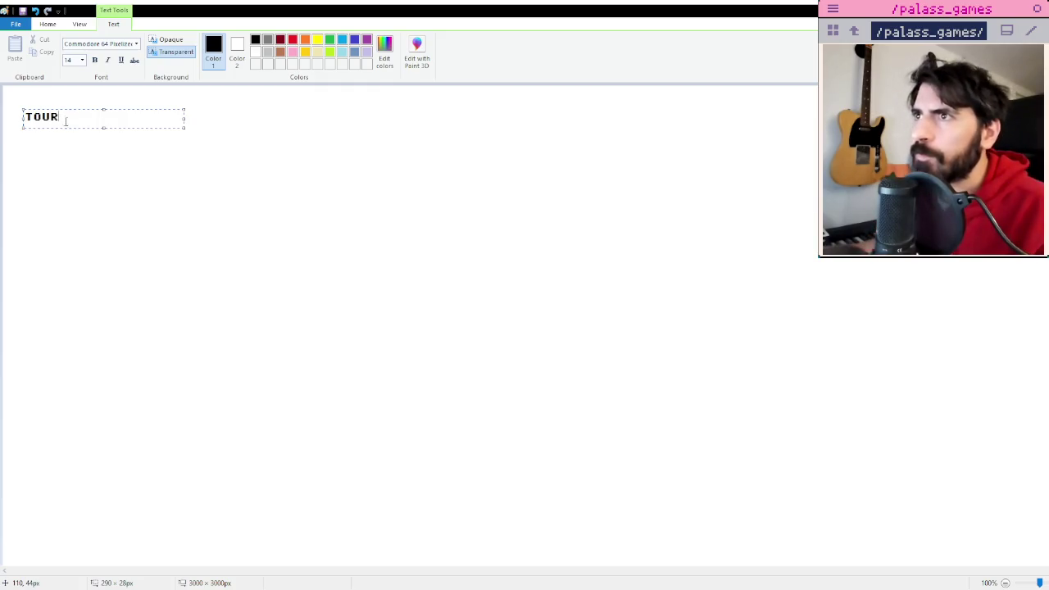
pyautogui.moveTo(68, 106); pyautogui.dragTo(59, 94)
pyautogui.click(122, 126)
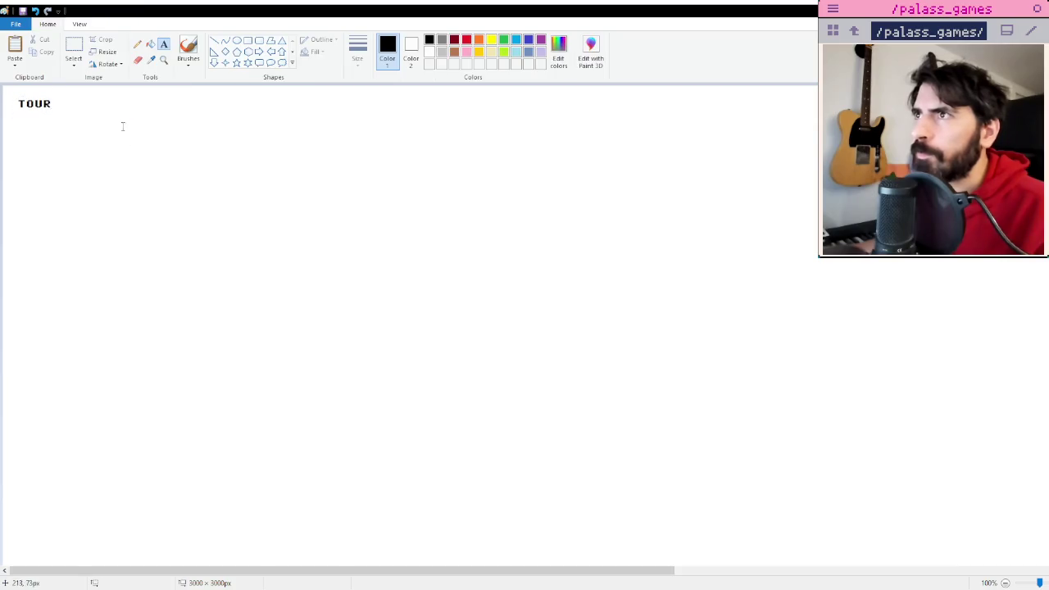
# Add a text box below TOUR reading 'Tu peux changer' and widen it.
pyautogui.click(56, 145)
pyautogui.write('Tu')
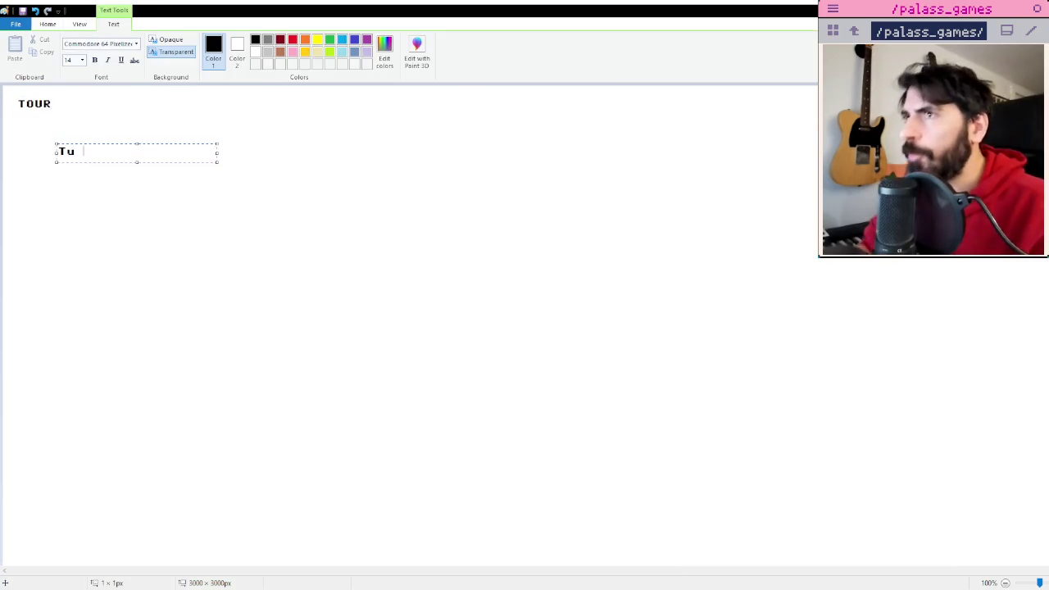
pyautogui.write(' peux ')
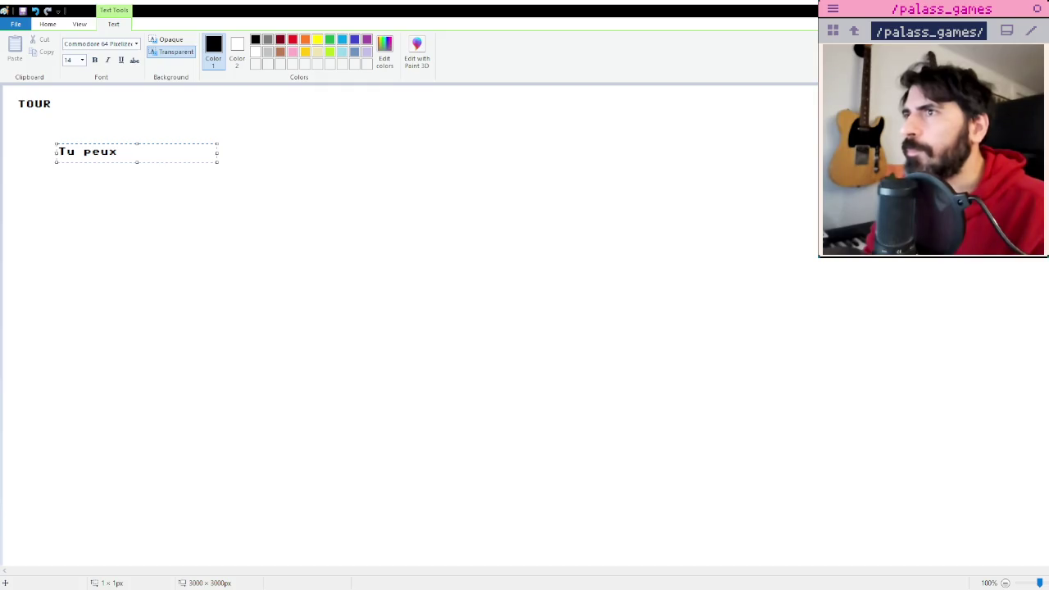
pyautogui.write('chan')
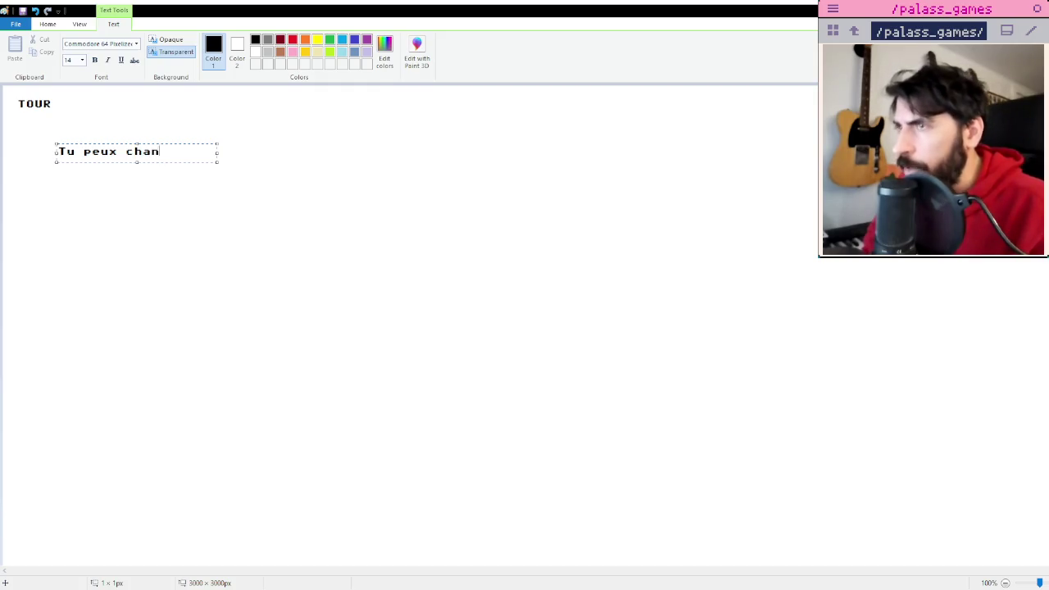
pyautogui.write('ger')
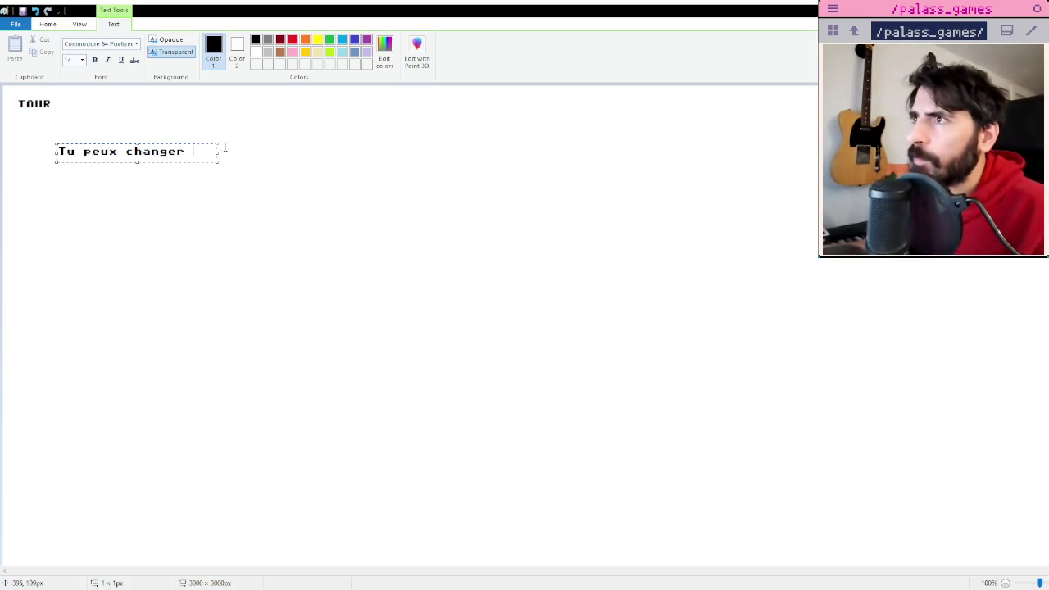
pyautogui.moveTo(216, 152); pyautogui.dragTo(664, 153)
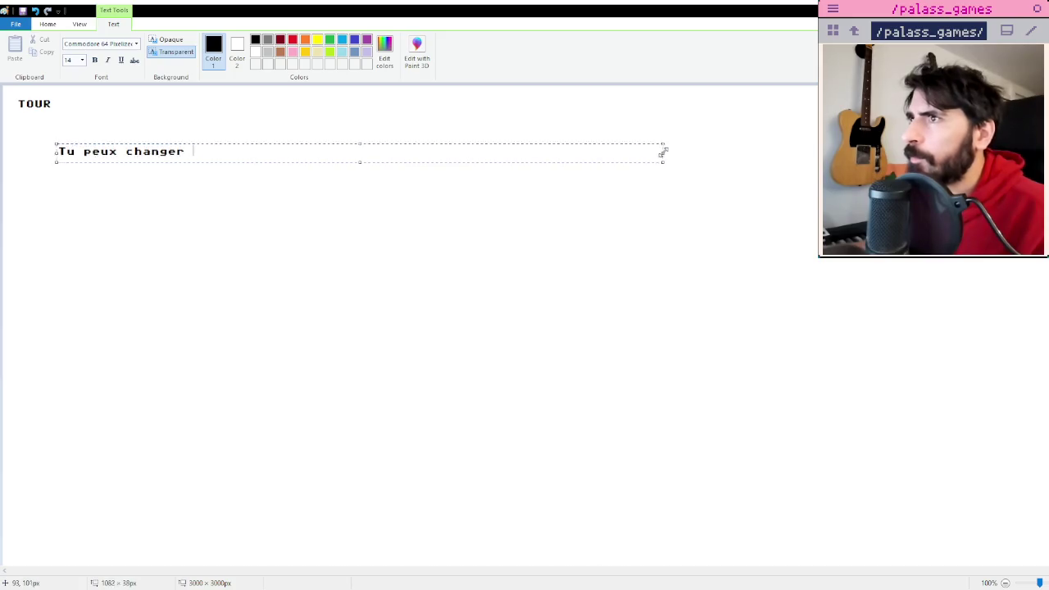
# Finish the first dash rule: 'Tu peux changer d'equipement tant que tu veux'.
pyautogui.write('dC')
pyautogui.press('BackSpace')
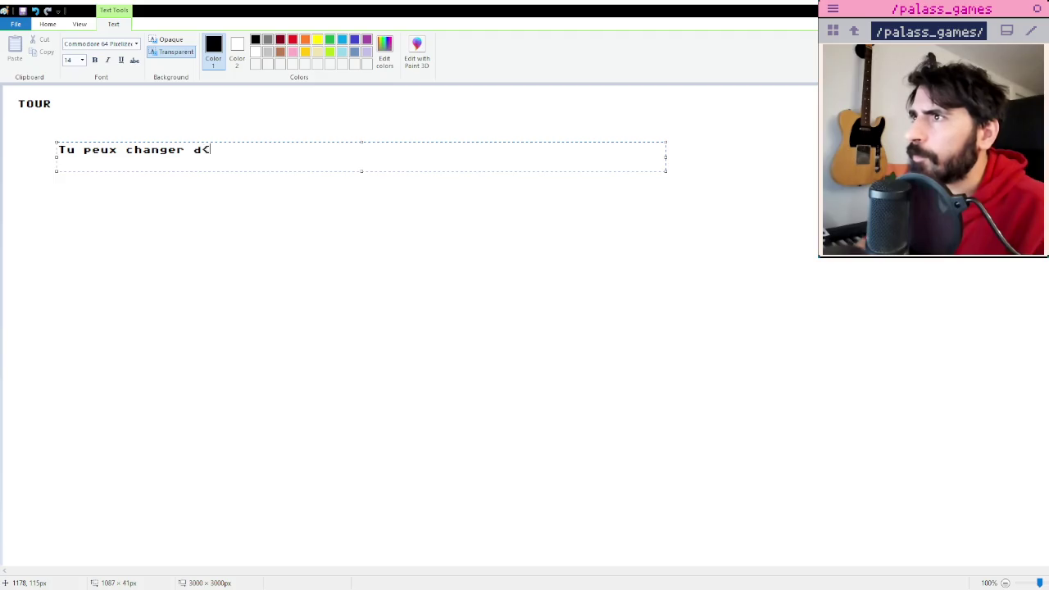
pyautogui.write('equip')
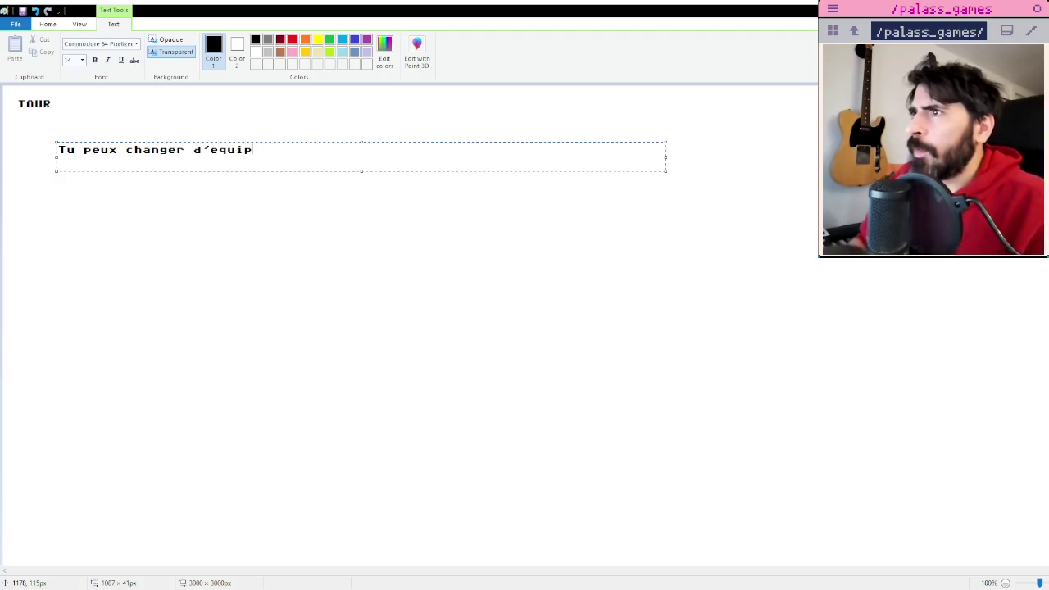
pyautogui.write('ement tant que tu veux')
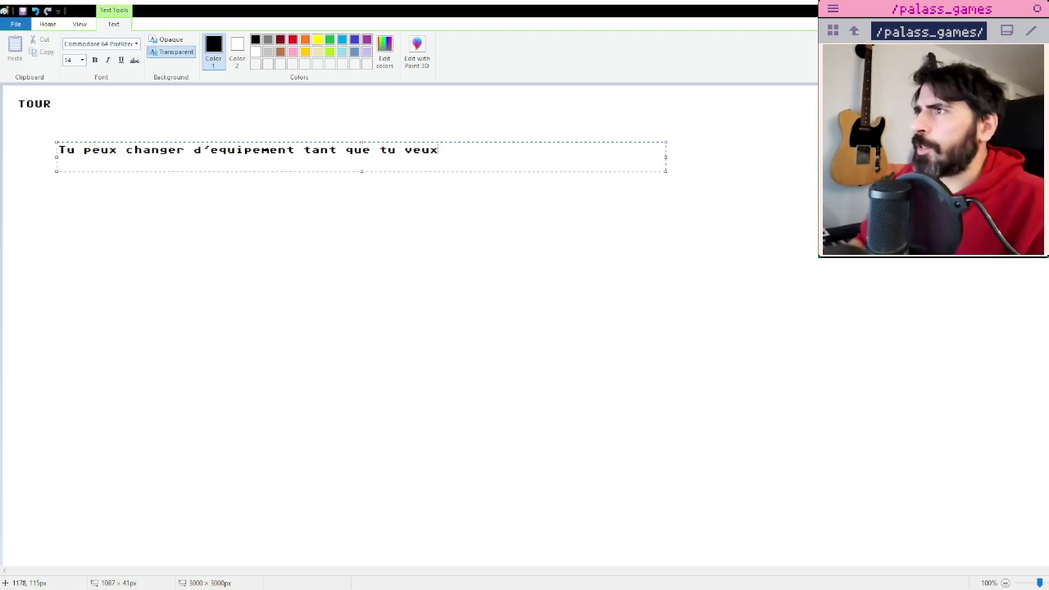
pyautogui.press('Home')
pyautogui.write('-')
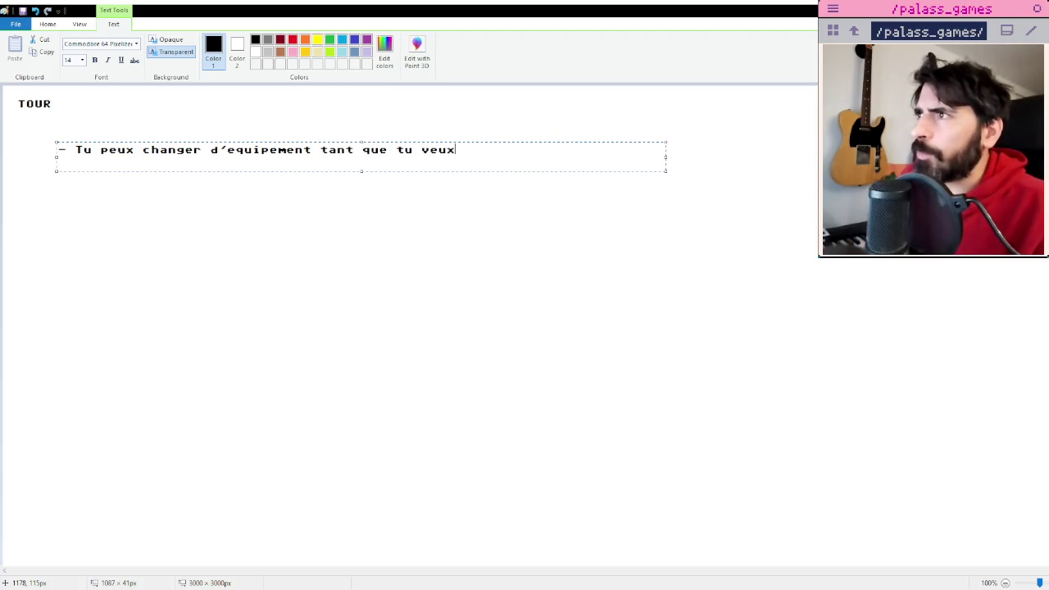
pyautogui.press('BackSpace')
# Add the second dash rule about consuming items, ending 'item de la phase', and reposition the text.
pyautogui.write('tu peux ')
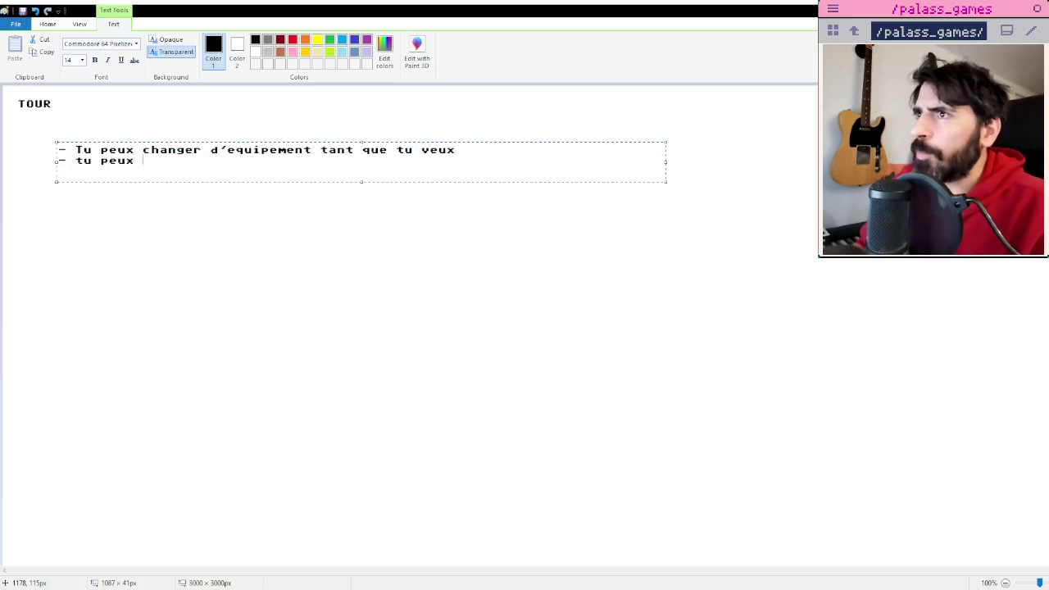
pyautogui.write('consommer des items tant que tu veux')
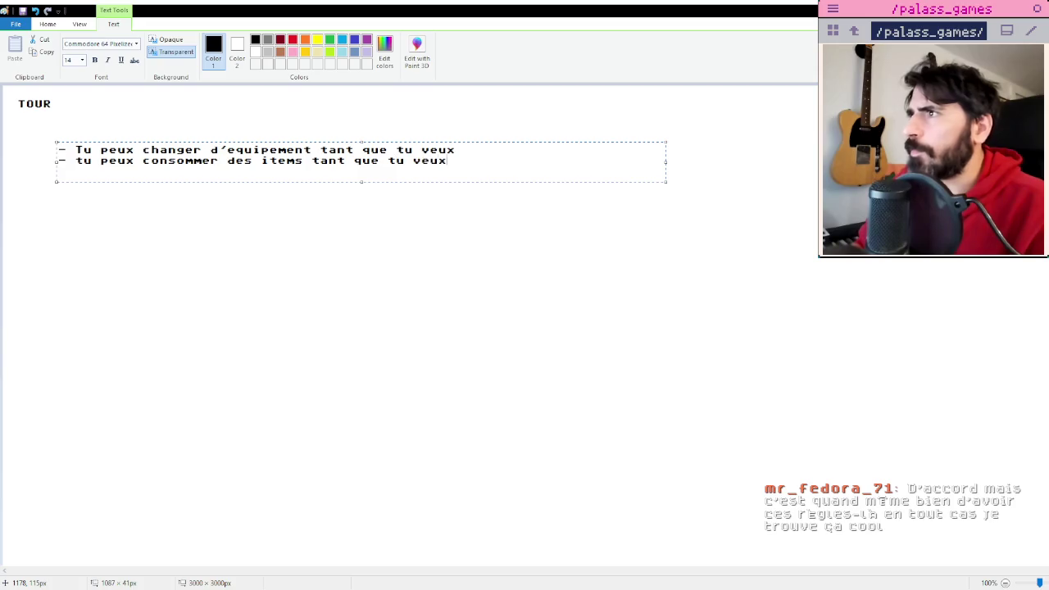
pyautogui.press('Return')
pyautogui.write('-0')
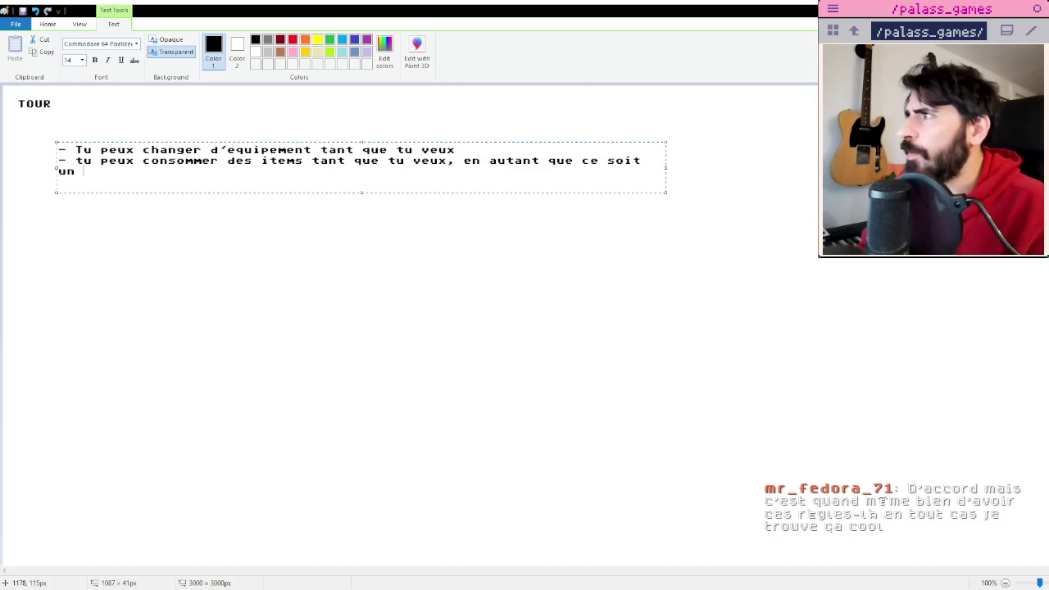
pyautogui.moveTo(666, 168); pyautogui.dragTo(908, 167)
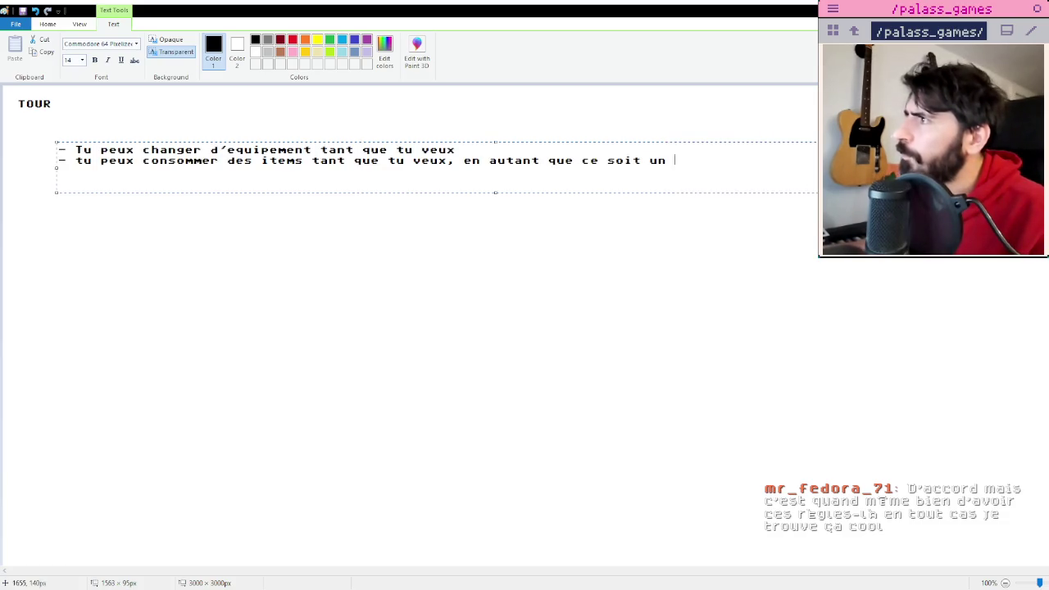
pyautogui.press('BackSpace')
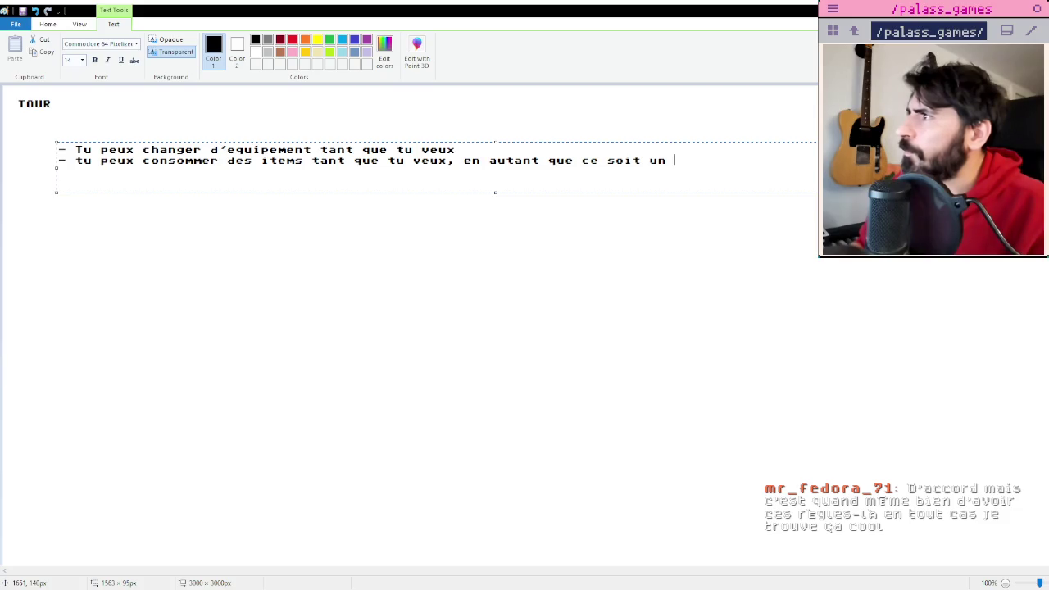
pyautogui.write('item de ')
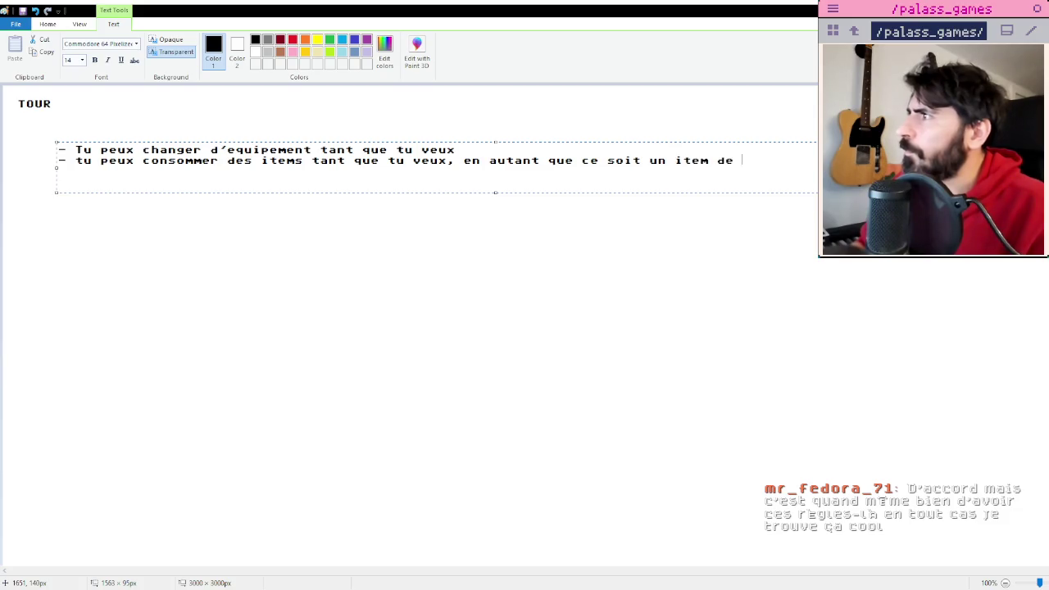
pyautogui.write('la phase')
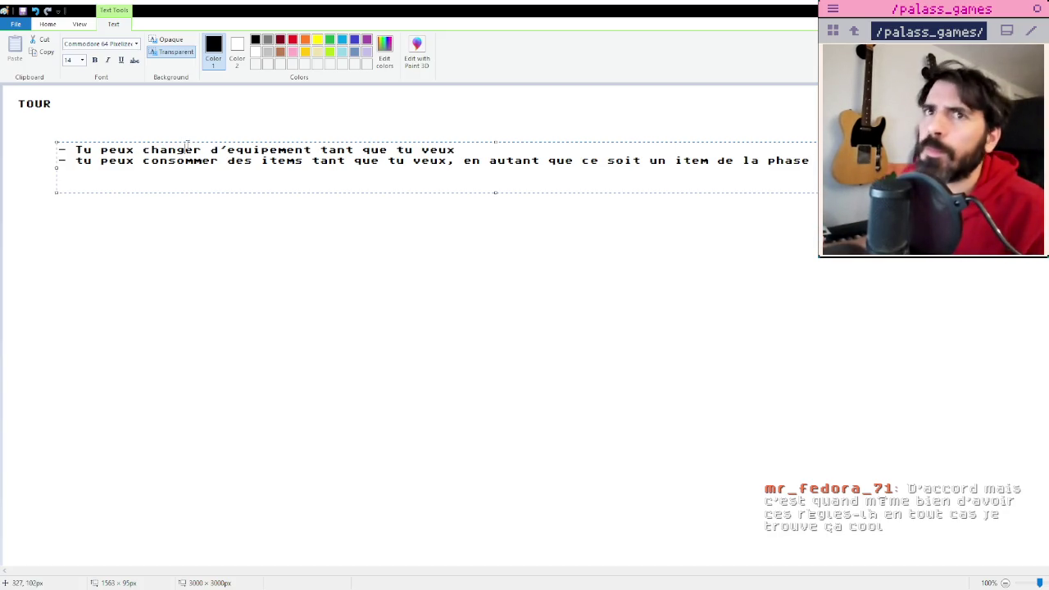
pyautogui.moveTo(188, 142); pyautogui.dragTo(147, 122)
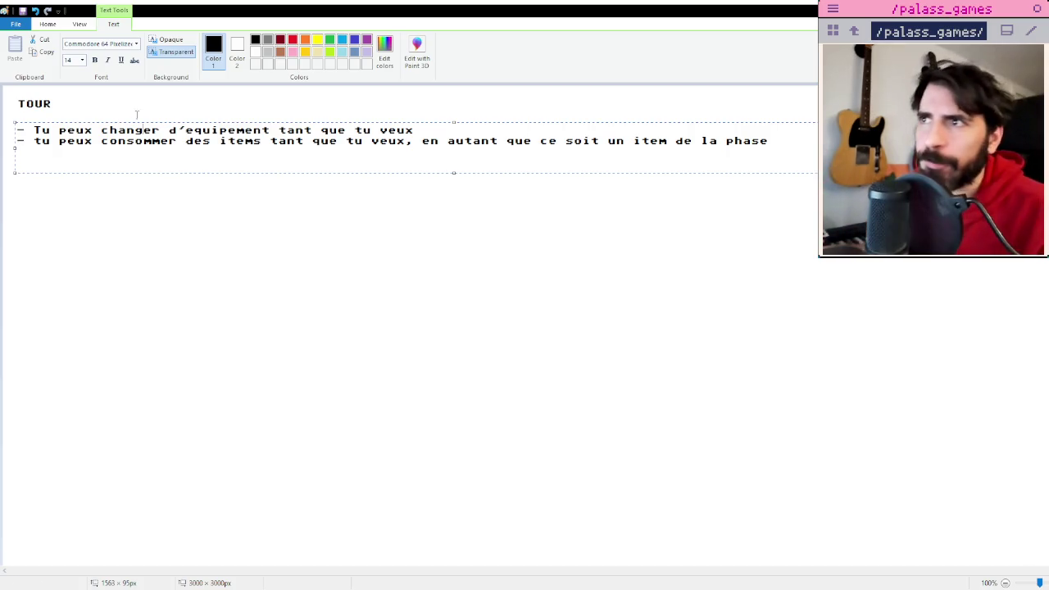
# Capitalise the second rule's opening 'tu' to 'Tu'.
pyautogui.press('BackSpace')
pyautogui.write('T')
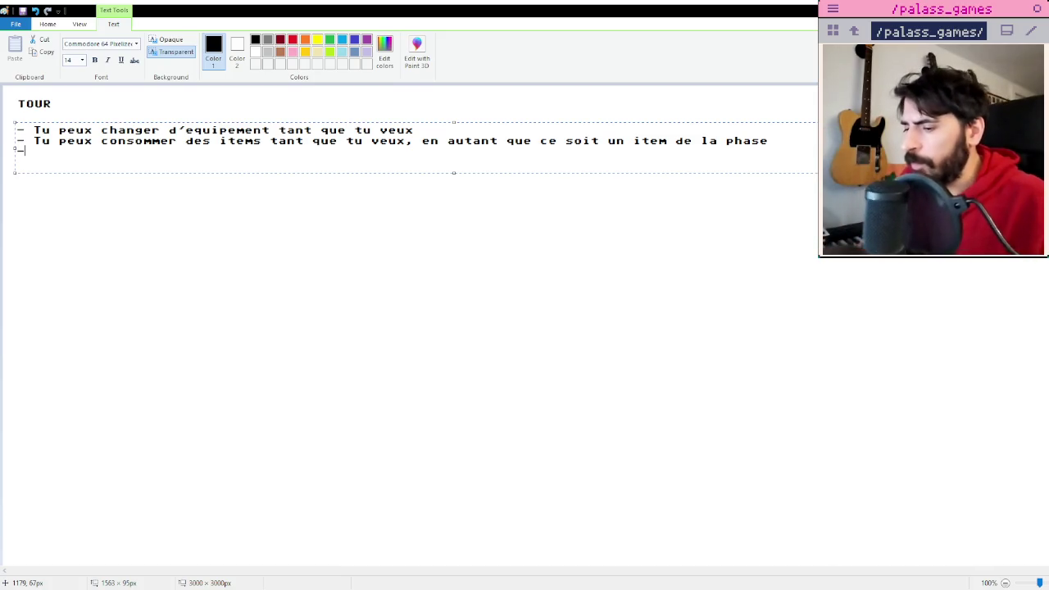
# Begin a third rule line, then select all three rule lines and remove them.
pyautogui.write('S ')
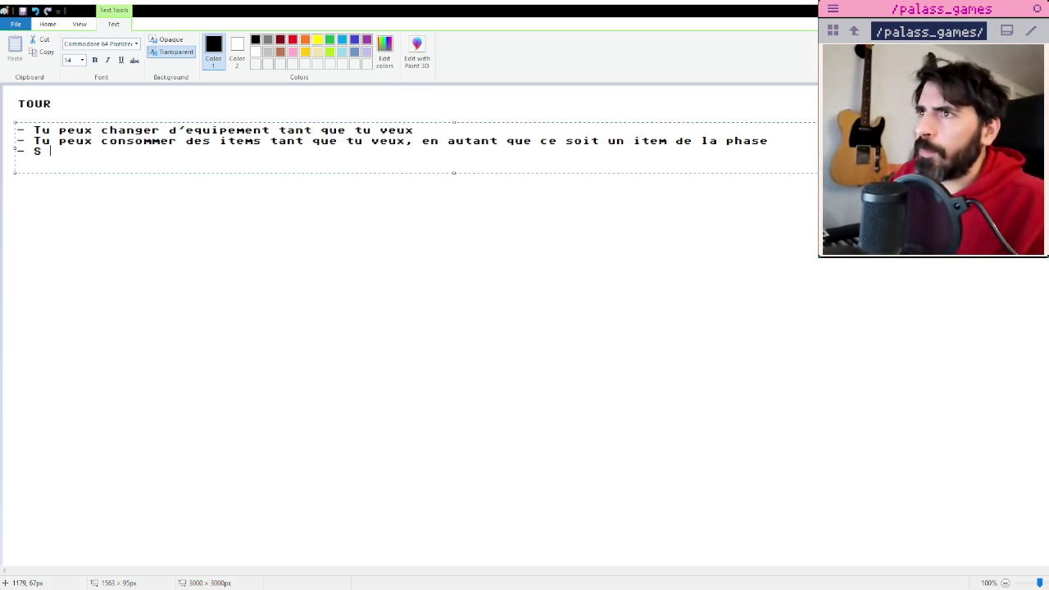
pyautogui.write('i')
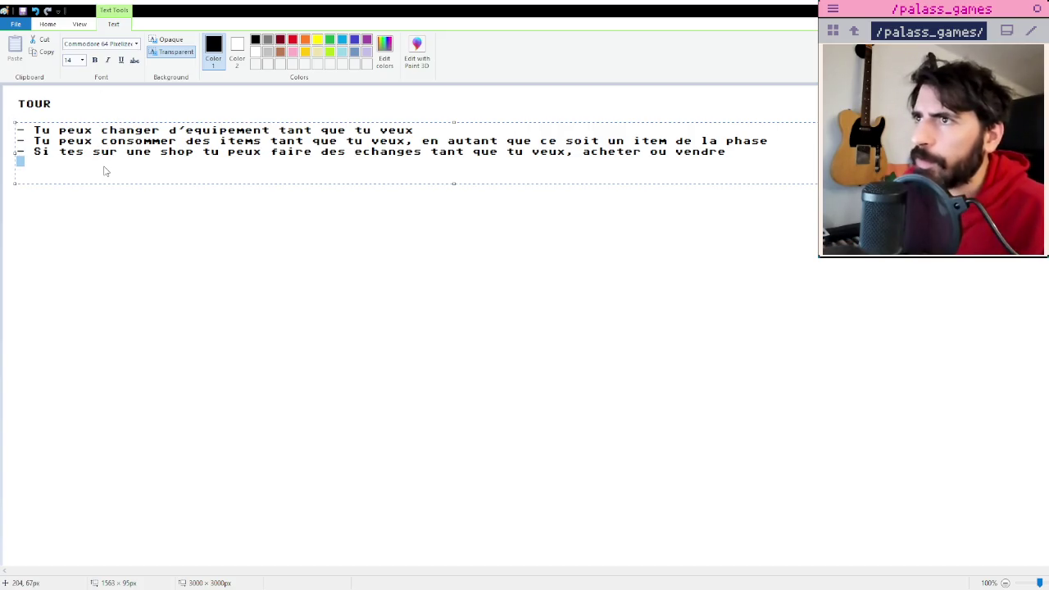
pyautogui.moveTo(104, 171); pyautogui.dragTo(730, 154)
pyautogui.press('Escape')
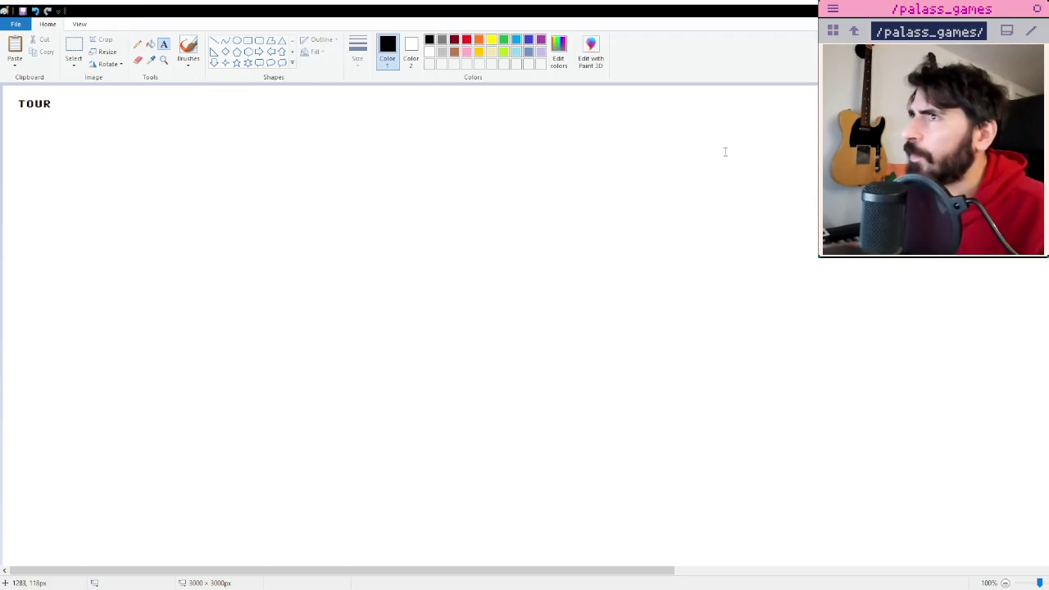
# Dismiss a stray text box and look through the Pencil tool and View options.
pyautogui.click(532, 168)
pyautogui.click(459, 175)
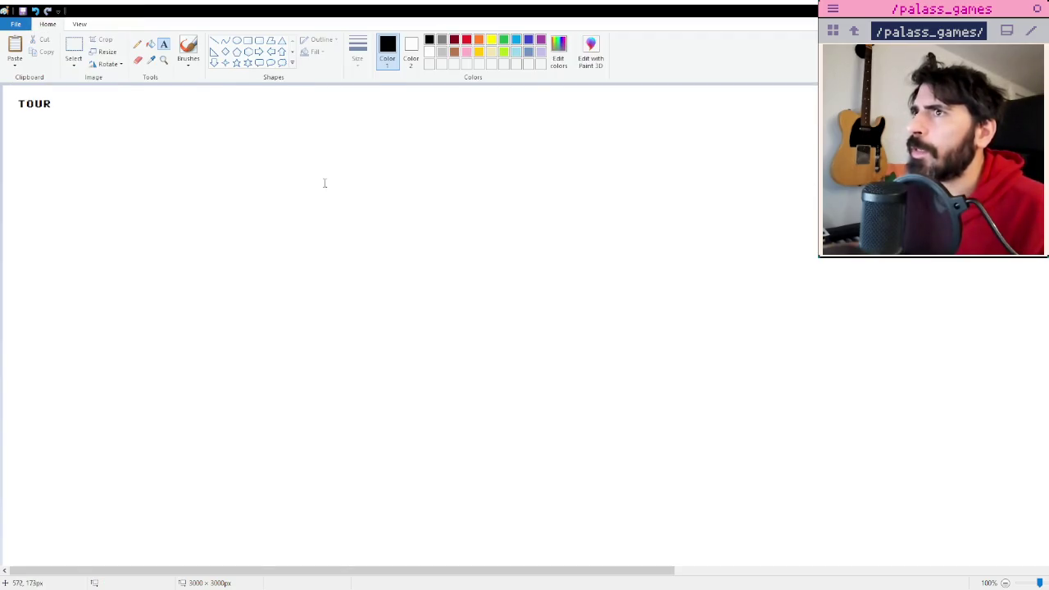
pyautogui.click(137, 44)
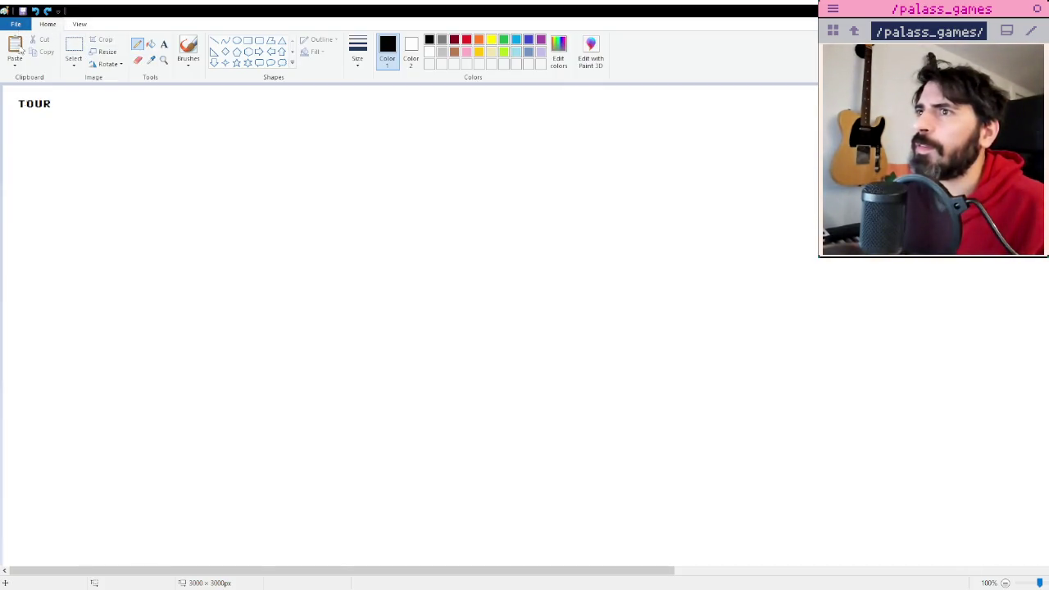
pyautogui.click(77, 24)
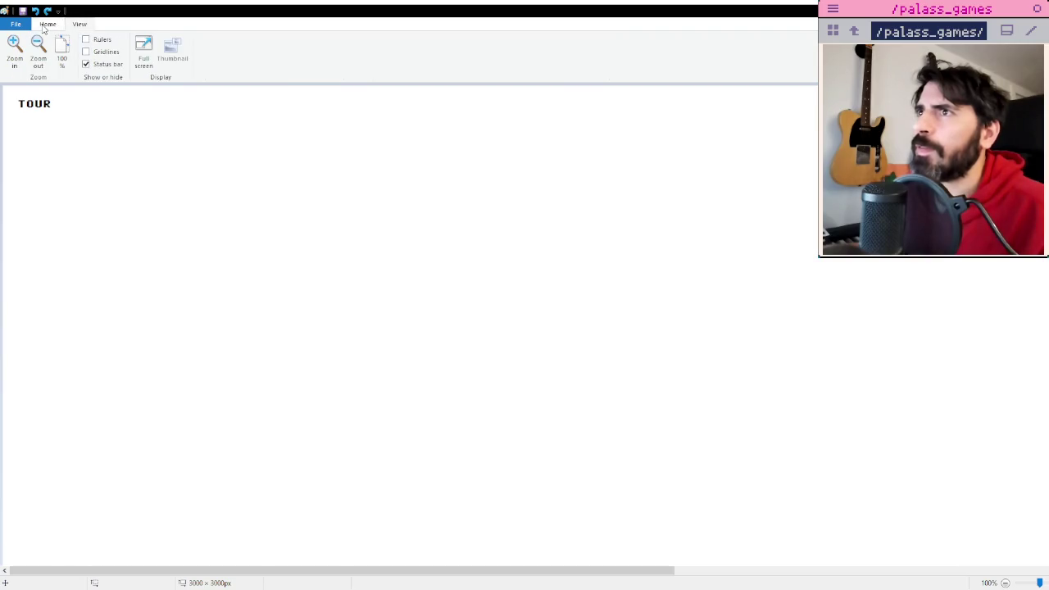
pyautogui.click(47, 24)
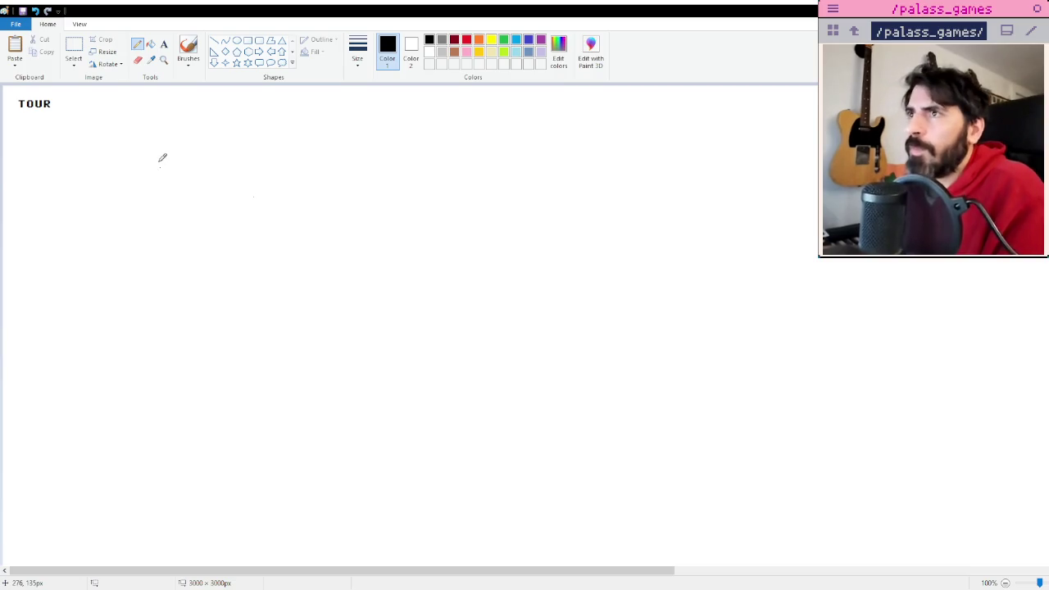
# Place an empty text box just below the TOUR heading with the Text tool.
pyautogui.click(163, 43)
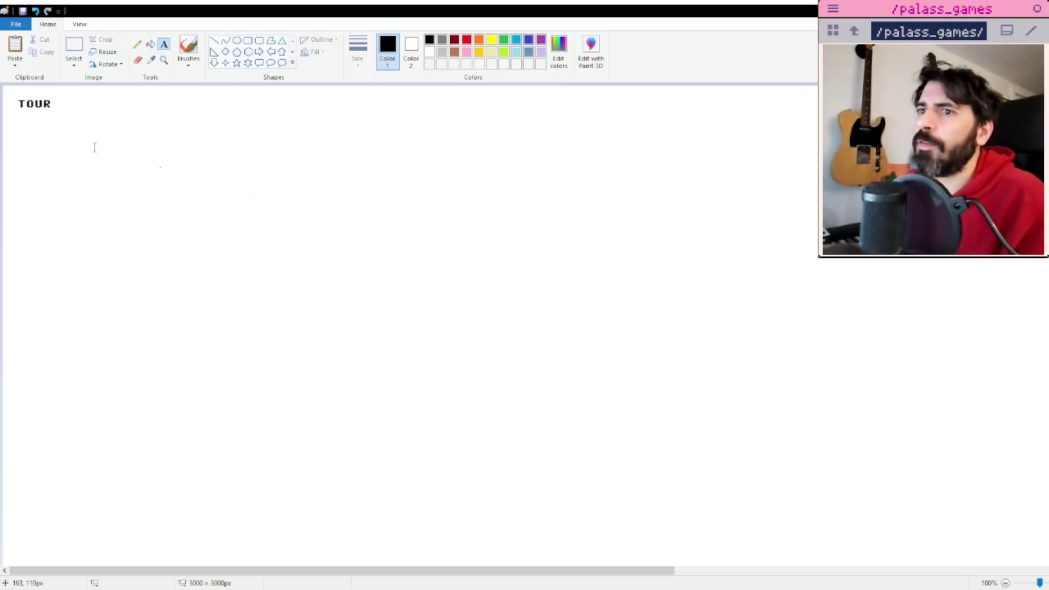
pyautogui.click(337, 285)
pyautogui.click(201, 156)
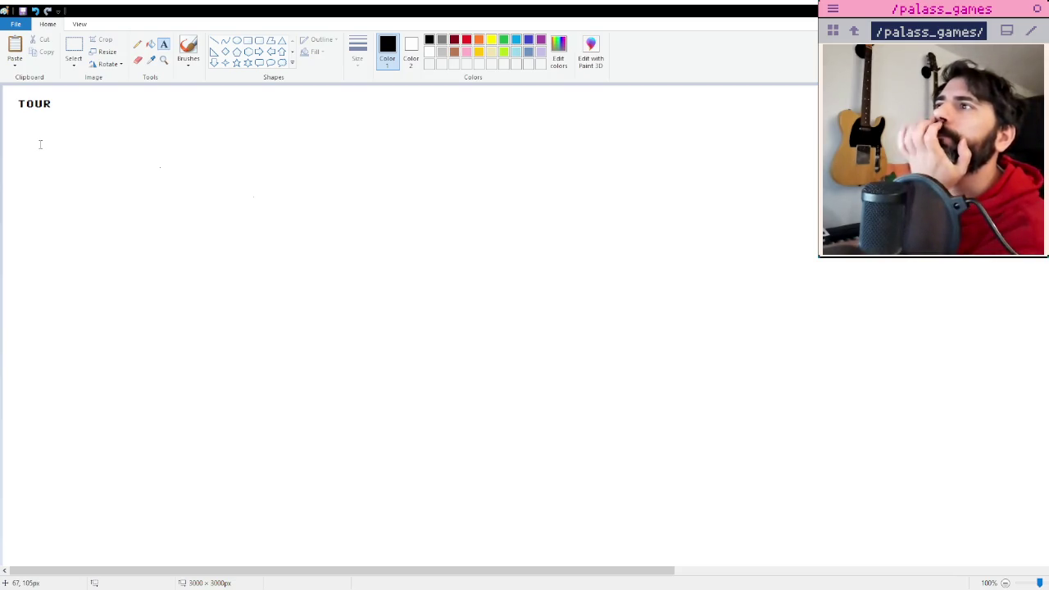
pyautogui.click(44, 123)
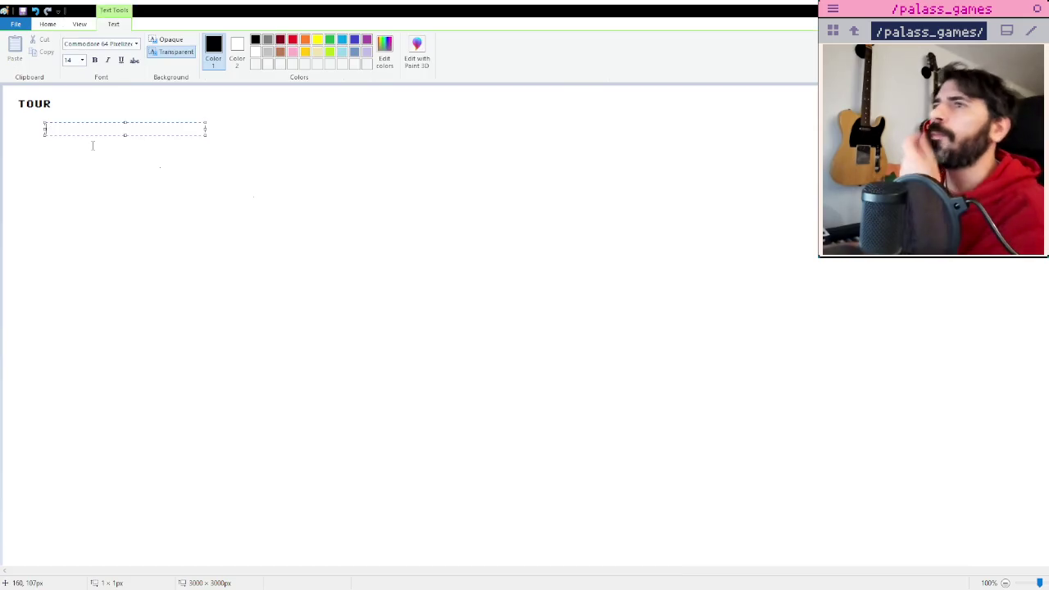
# Replace the draft equipement/consommable lines with the bullet '- utiliser tes items'.
pyautogui.write('-')
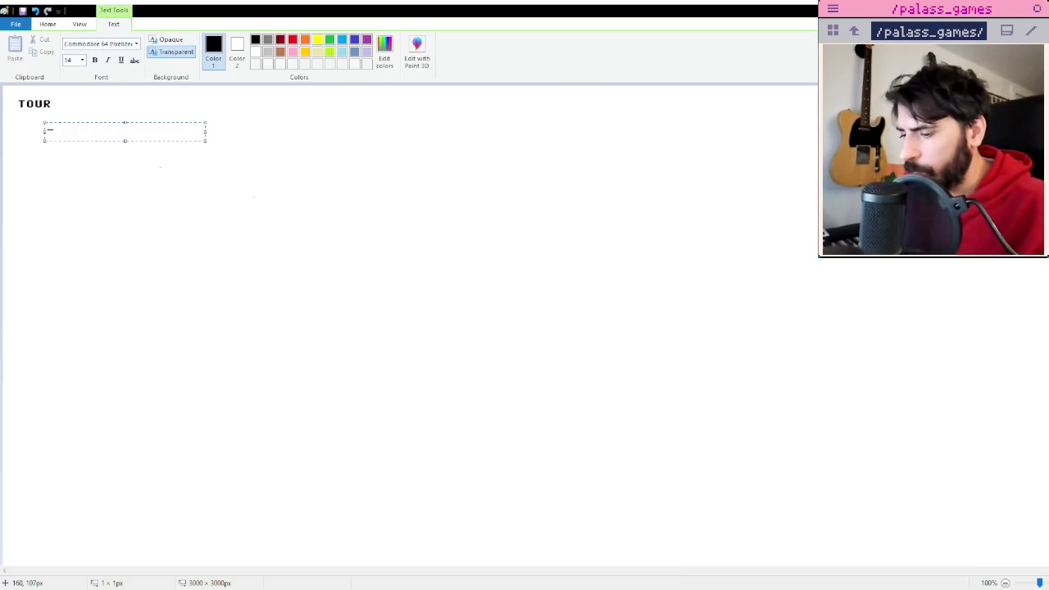
pyautogui.write(' equipem')
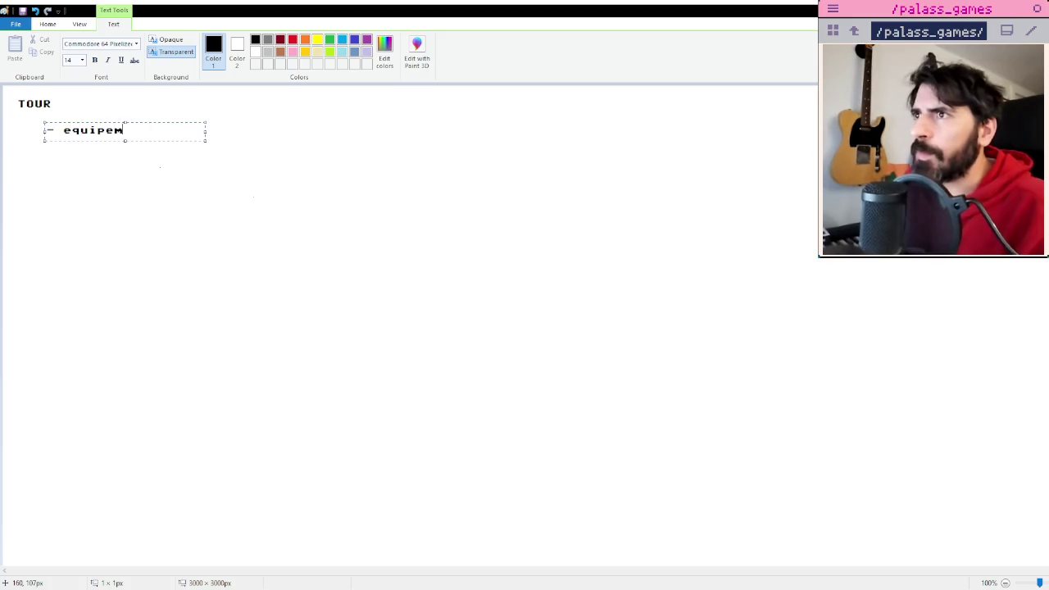
pyautogui.write('ent')
pyautogui.press('Return')
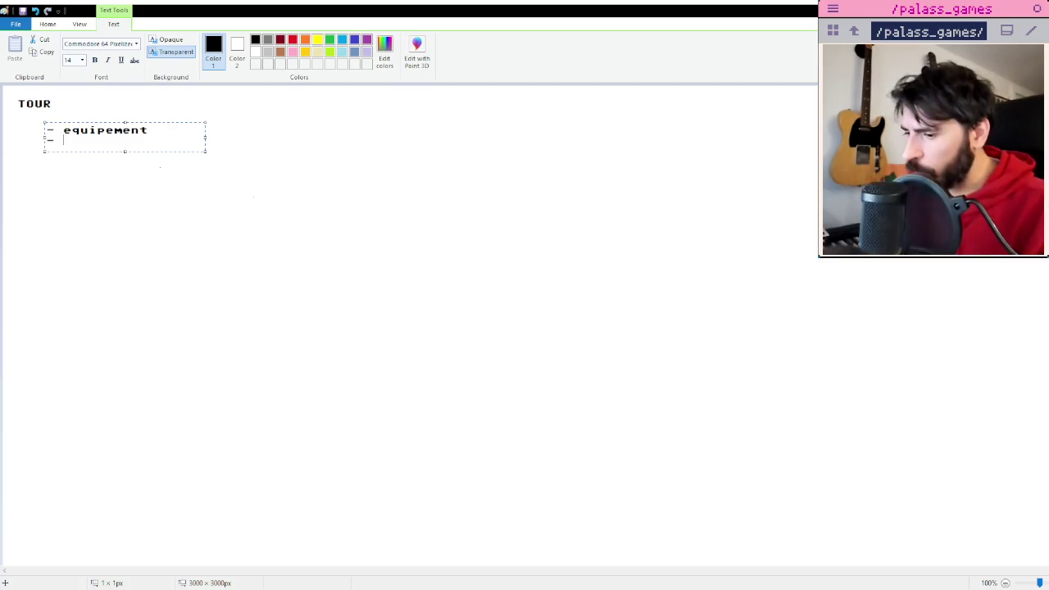
pyautogui.write('consommable')
pyautogui.press('BackSpace')
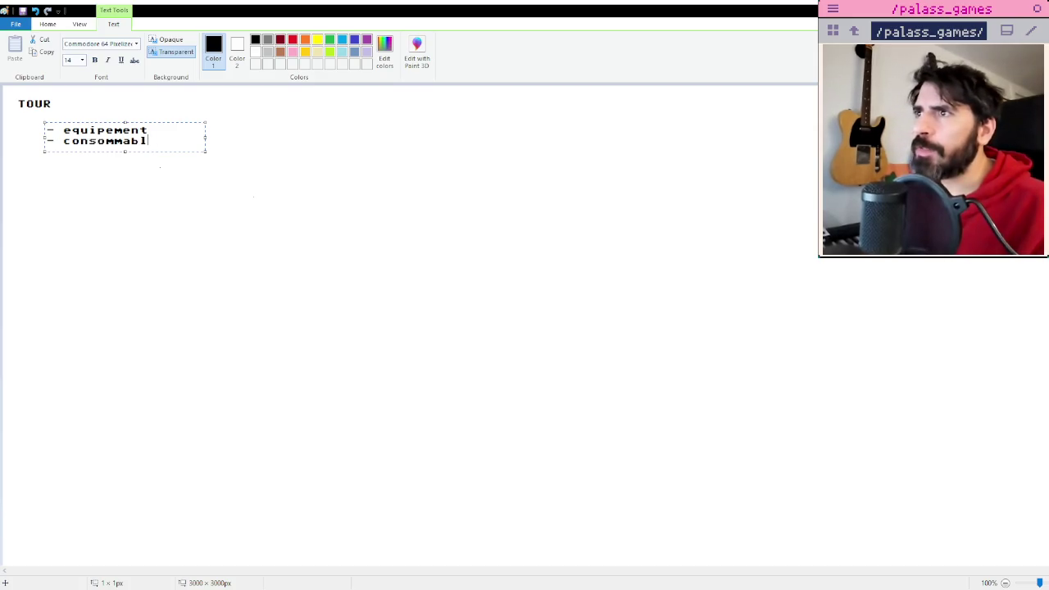
pyautogui.press('BackSpace')
pyautogui.press('BackSpace')
pyautogui.press('BackSpace')
pyautogui.press('BackSpace')
pyautogui.press('BackSpace')
pyautogui.press('BackSpace')
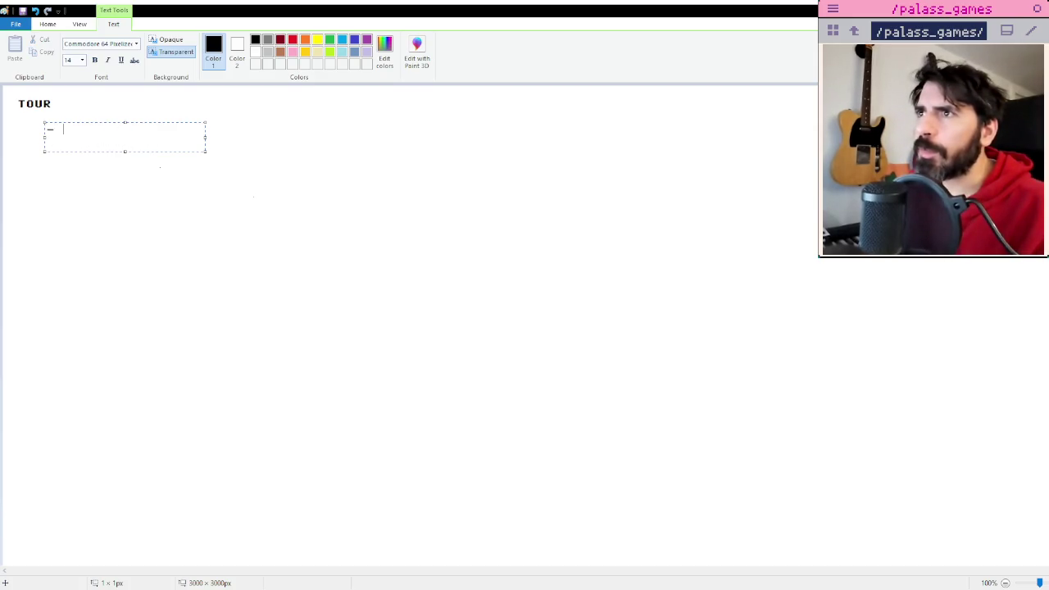
pyautogui.write('utiliser tes items')
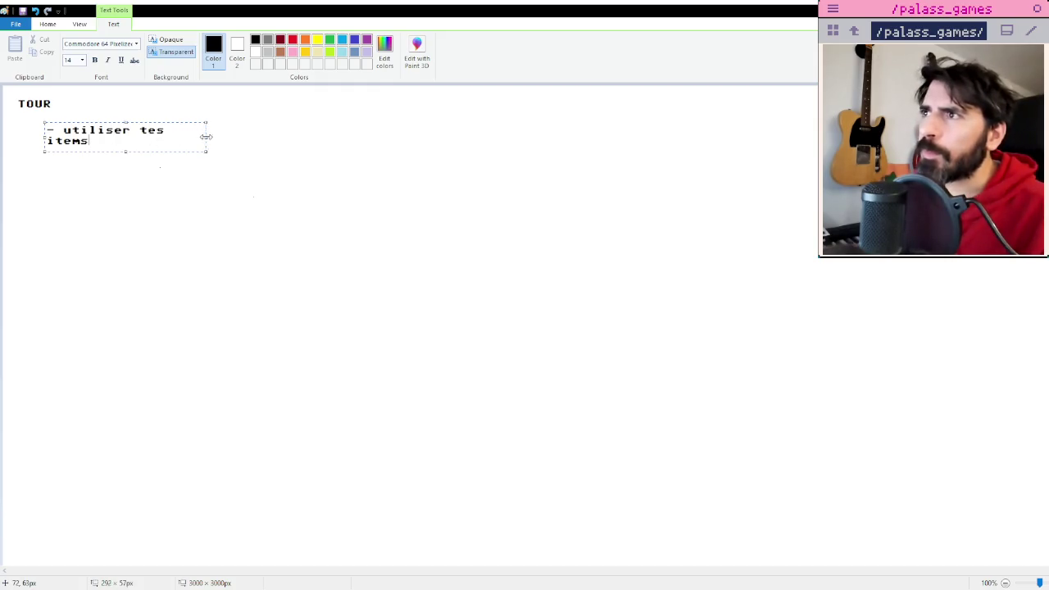
# Widen the text box so the bullet fits on one line and begin a '- switcher' bullet.
pyautogui.moveTo(204, 136); pyautogui.dragTo(441, 137)
pyautogui.press('Return')
pyautogui.write('- ')
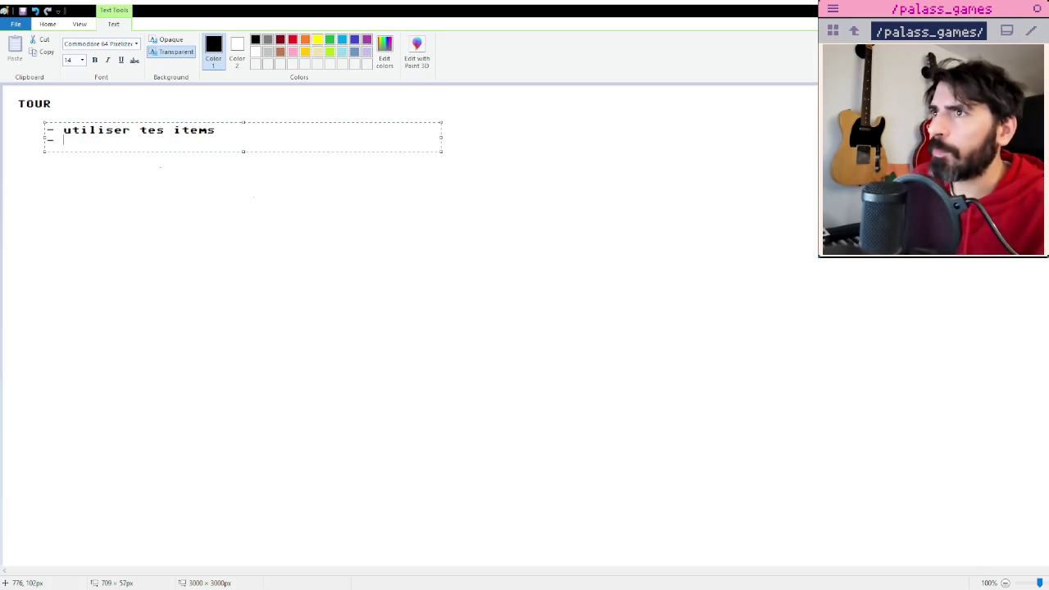
pyautogui.write('switcher de character')
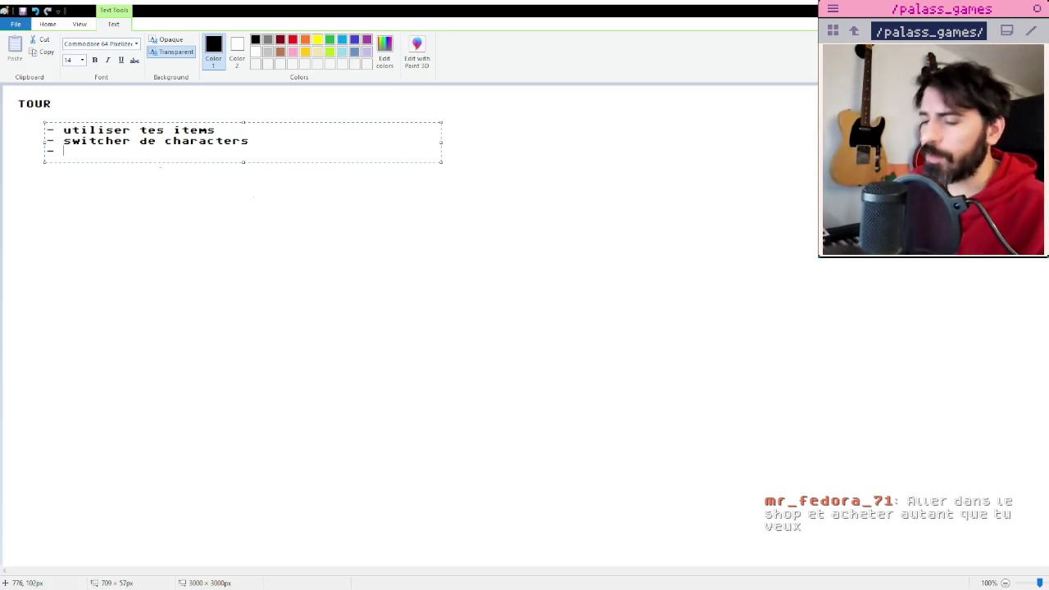
# Add the shop text 'sur une case shop' and widen the text box far to the right.
pyautogui.write('shop')
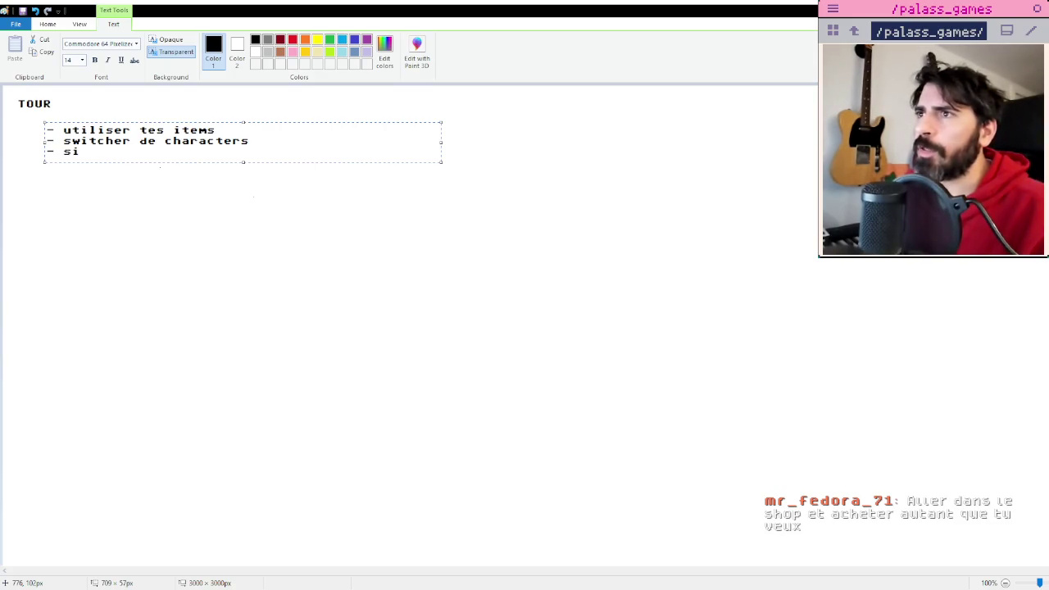
pyautogui.write('sur un')
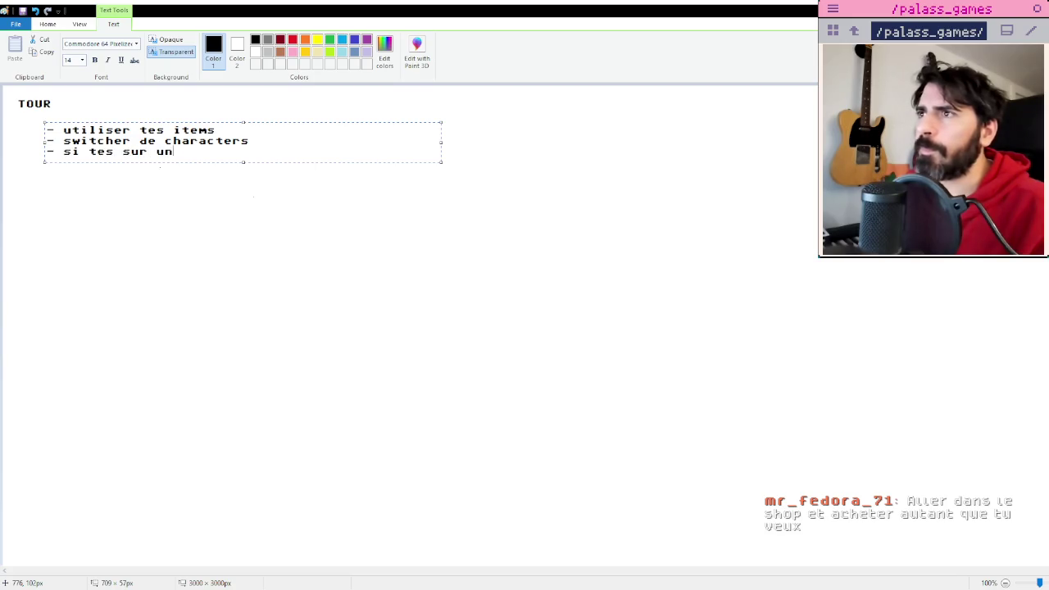
pyautogui.write('e case sh')
pyautogui.press('BackSpace')
pyautogui.press('BackSpace')
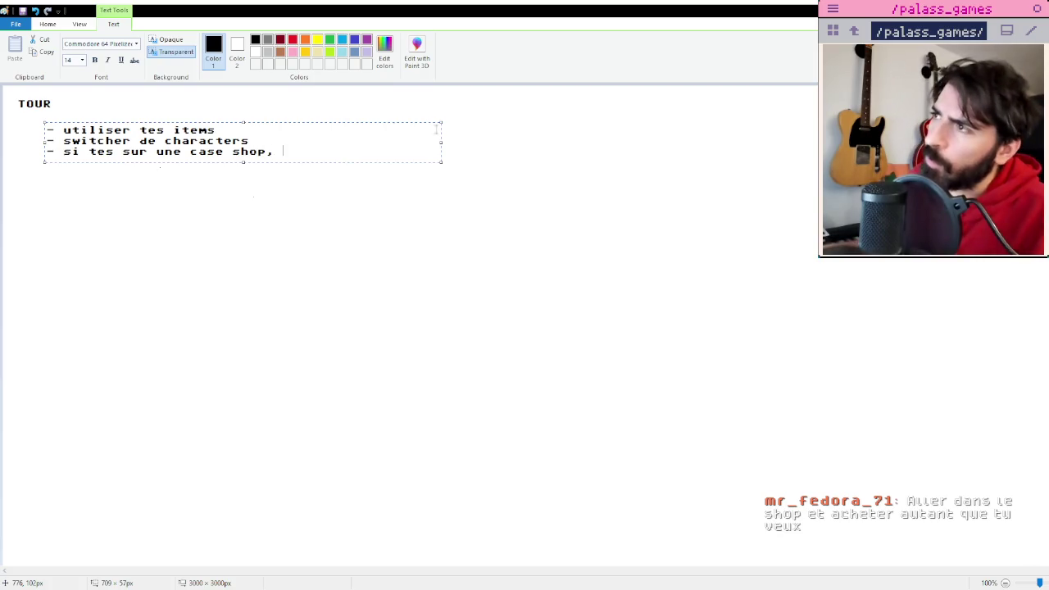
pyautogui.moveTo(440, 142); pyautogui.dragTo(800, 142)
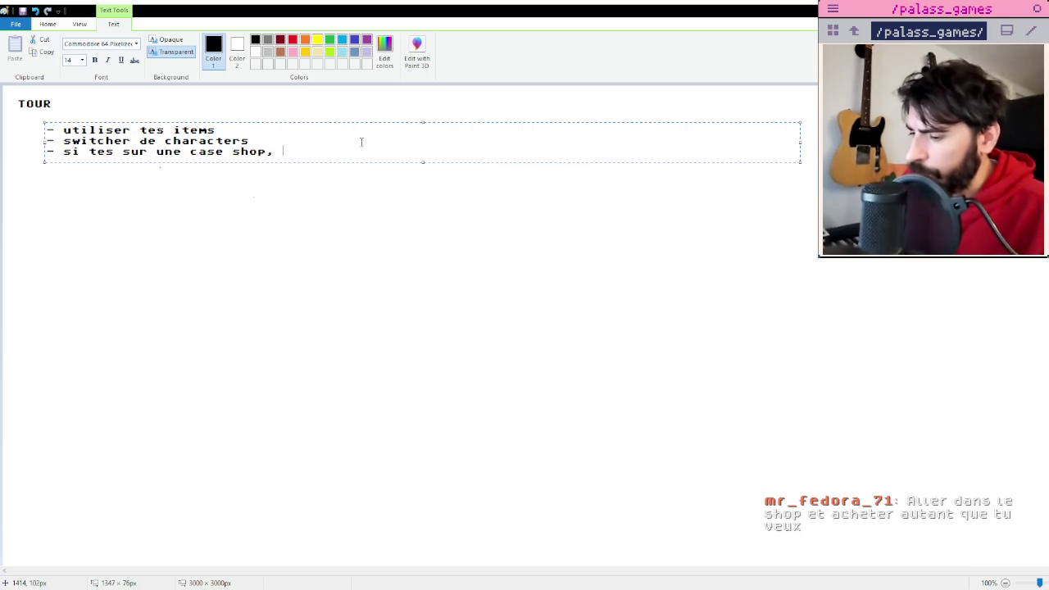
# Finish the bullet about buying or selling an item for 1 token and commit it.
pyautogui.write('acheter it')
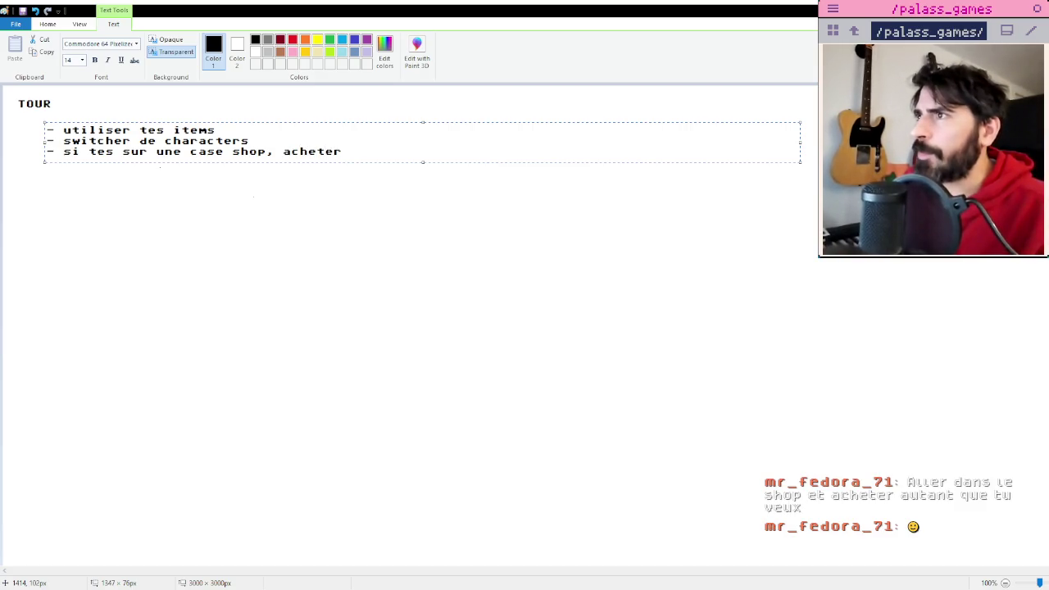
pyautogui.write('em')
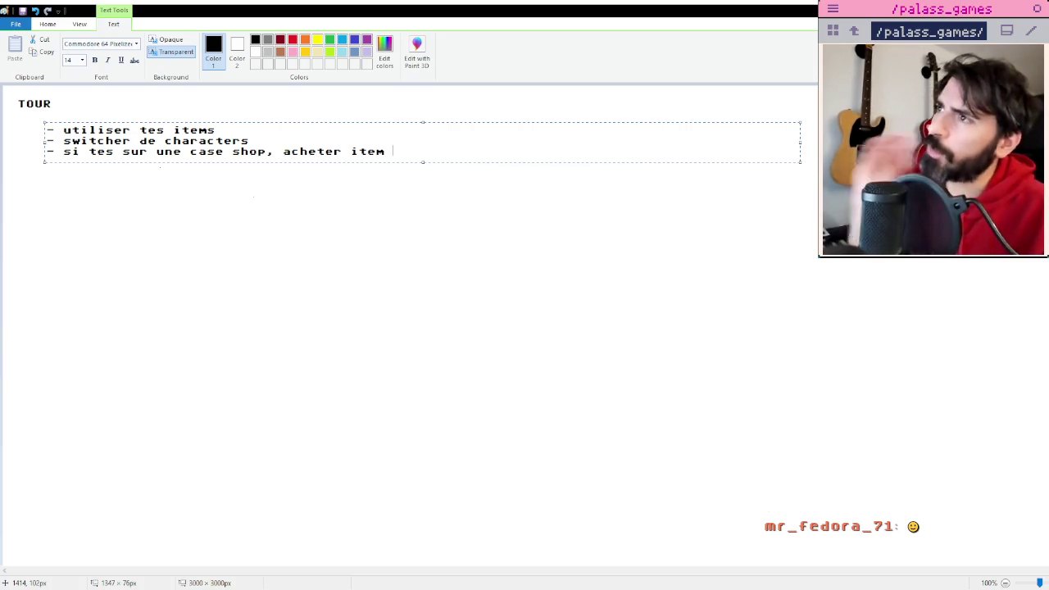
pyautogui.write('ou tu ')
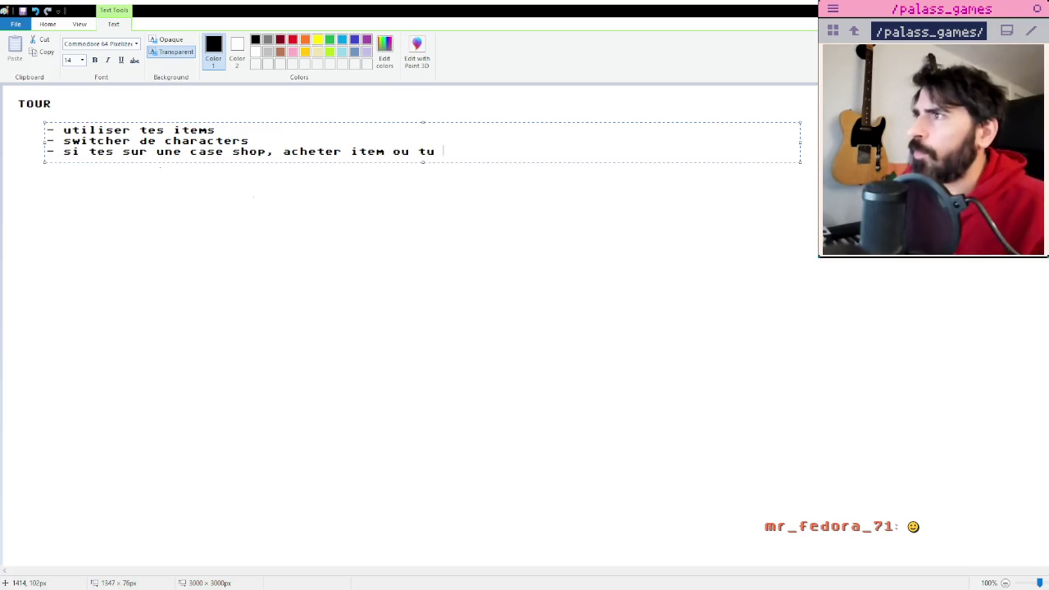
pyautogui.write('vendre')
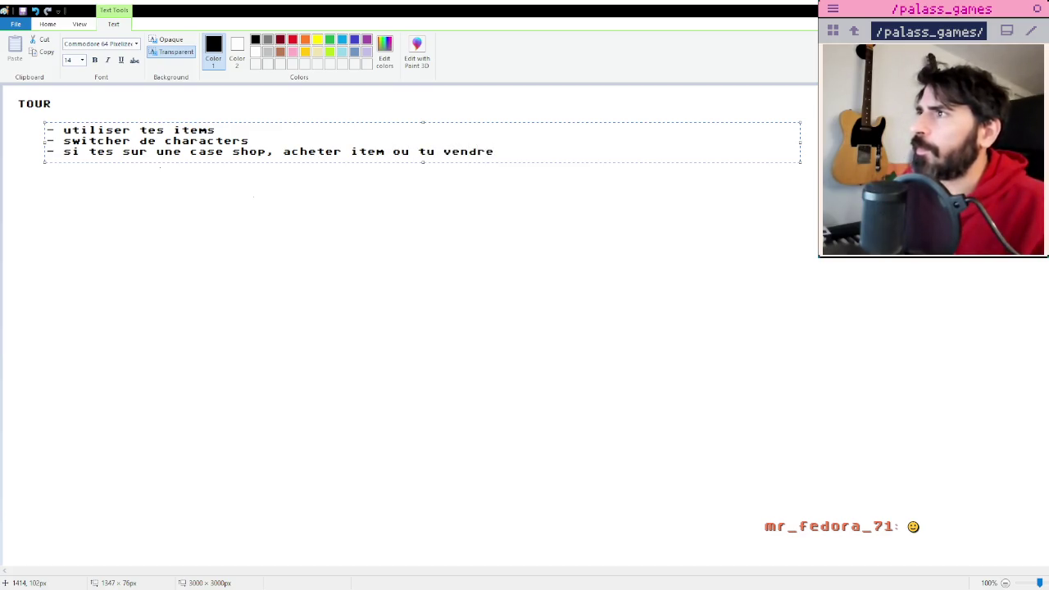
pyautogui.write(' un item ')
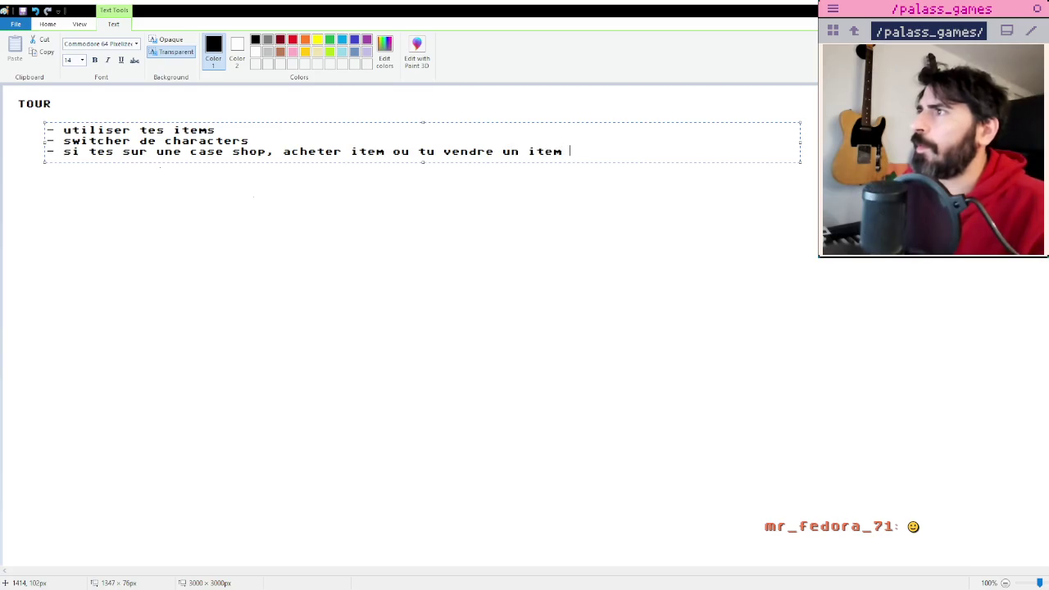
pyautogui.write('pour 1 o')
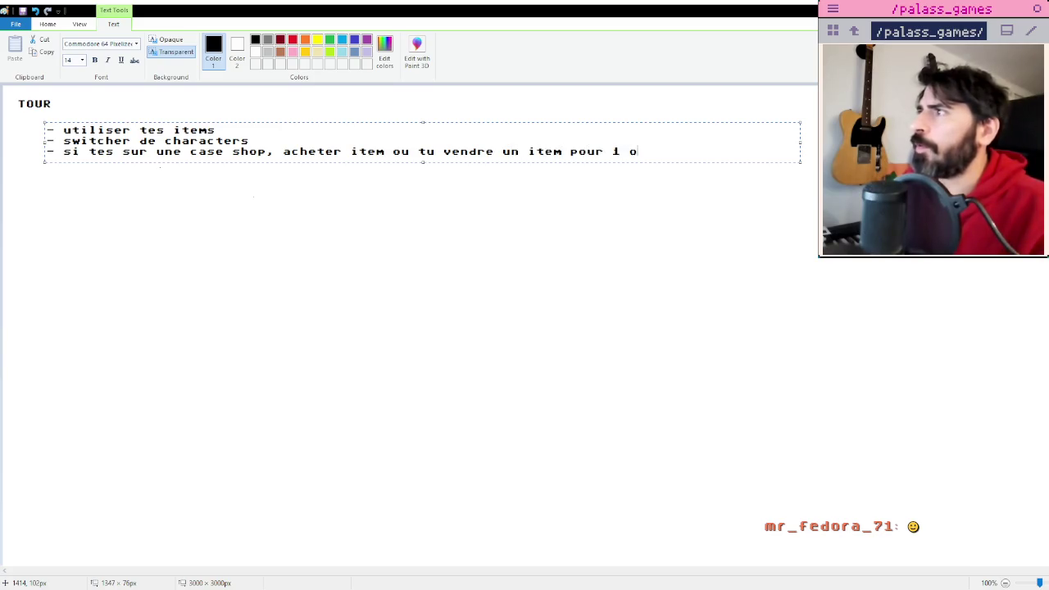
pyautogui.press('BackSpace')
pyautogui.write('tokenm')
pyautogui.press('BackSpace')
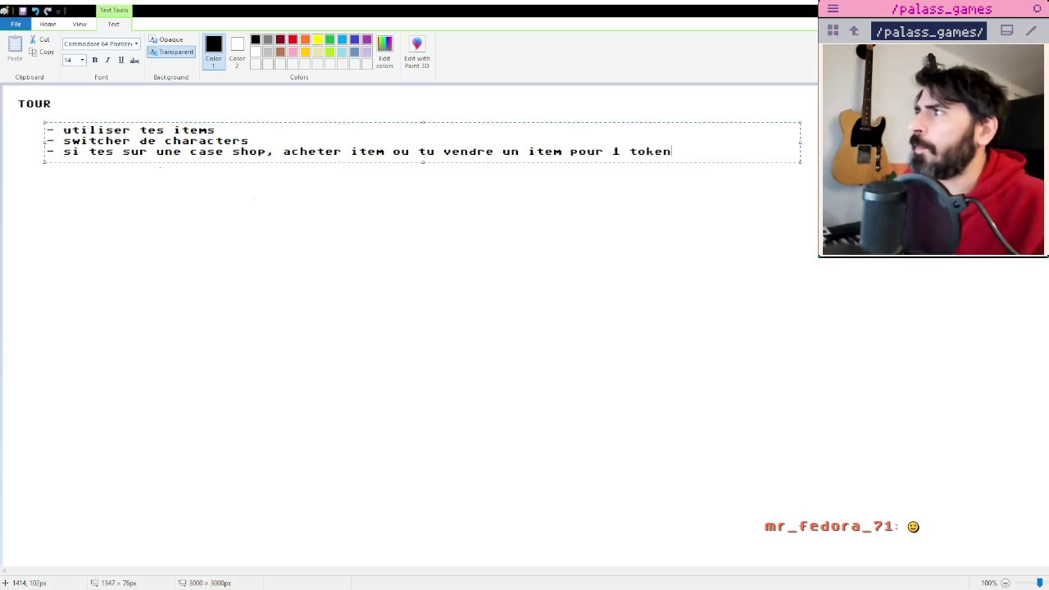
pyautogui.click(254, 223)
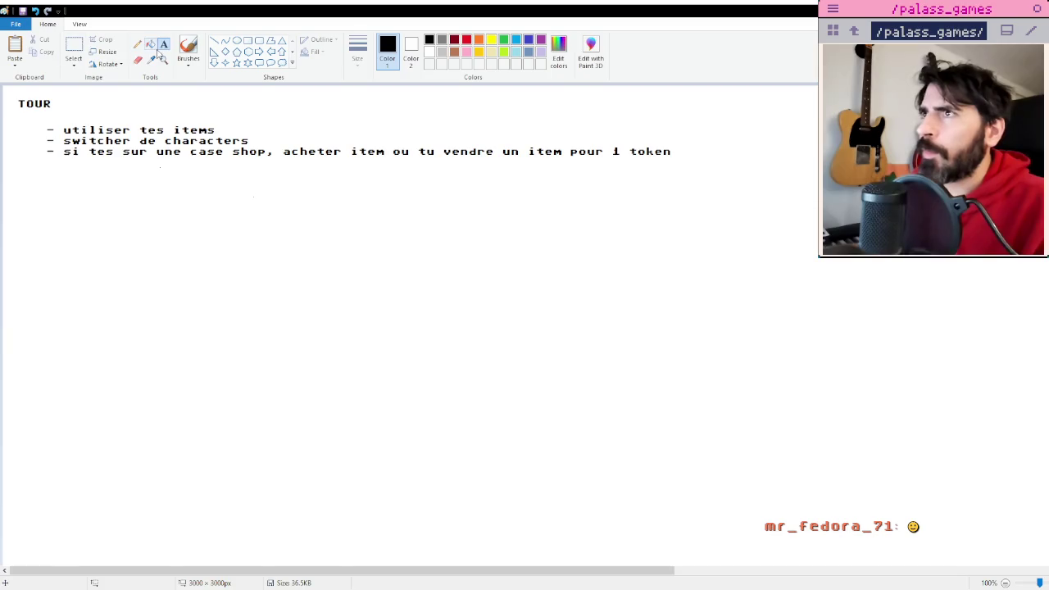
pyautogui.click(44, 195)
# Write '- à la fin d'un tour tu as executer toutes tes mouvements, option qui se rajoute' in a widened box.
pyautogui.write('- à')
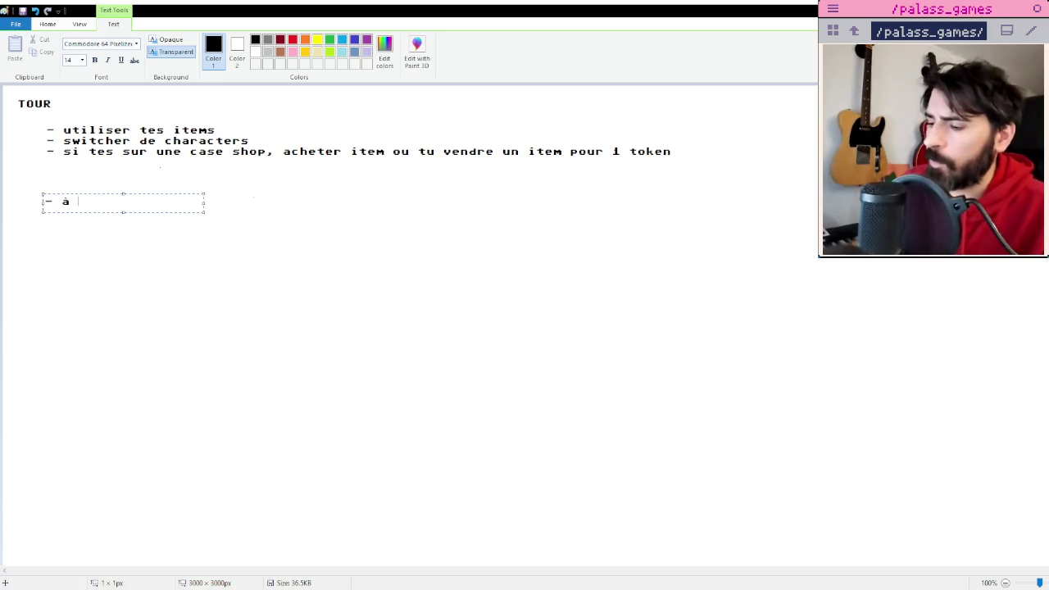
pyautogui.write('la fin d')
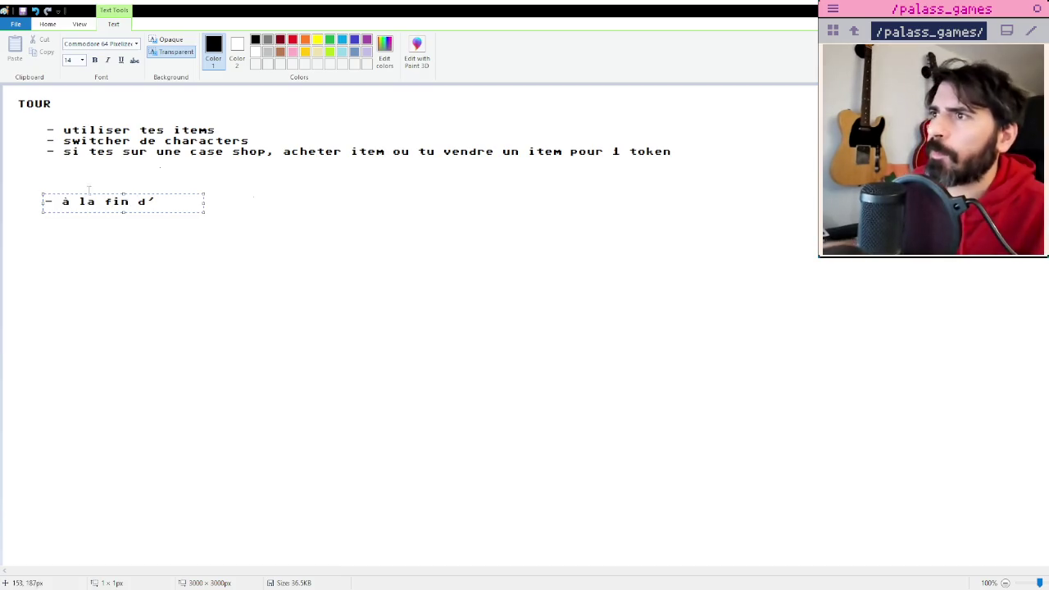
pyautogui.moveTo(204, 201); pyautogui.dragTo(803, 194)
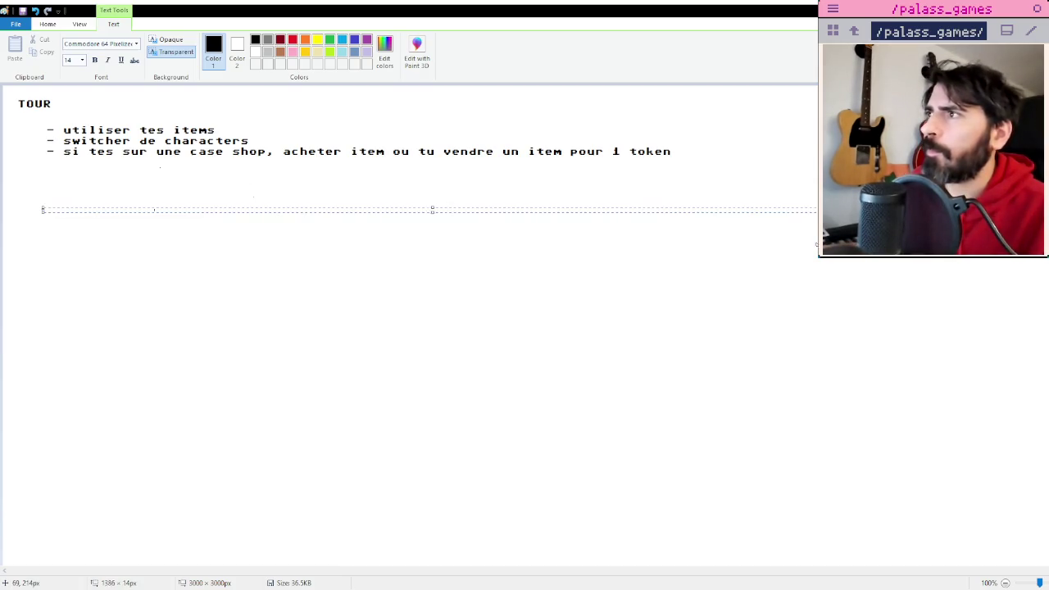
pyautogui.write('un tour')
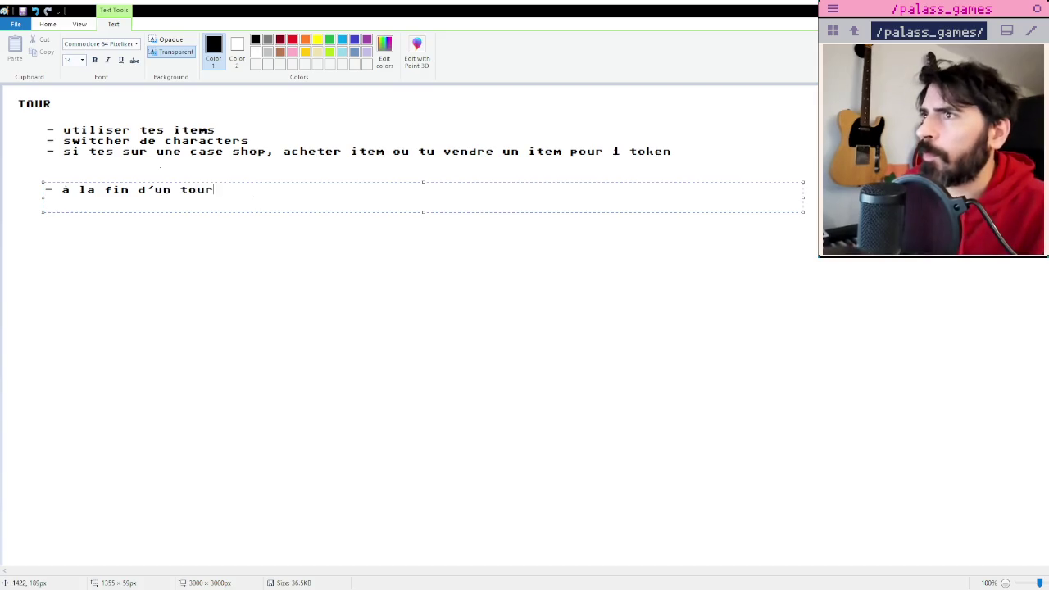
pyautogui.write(' du')
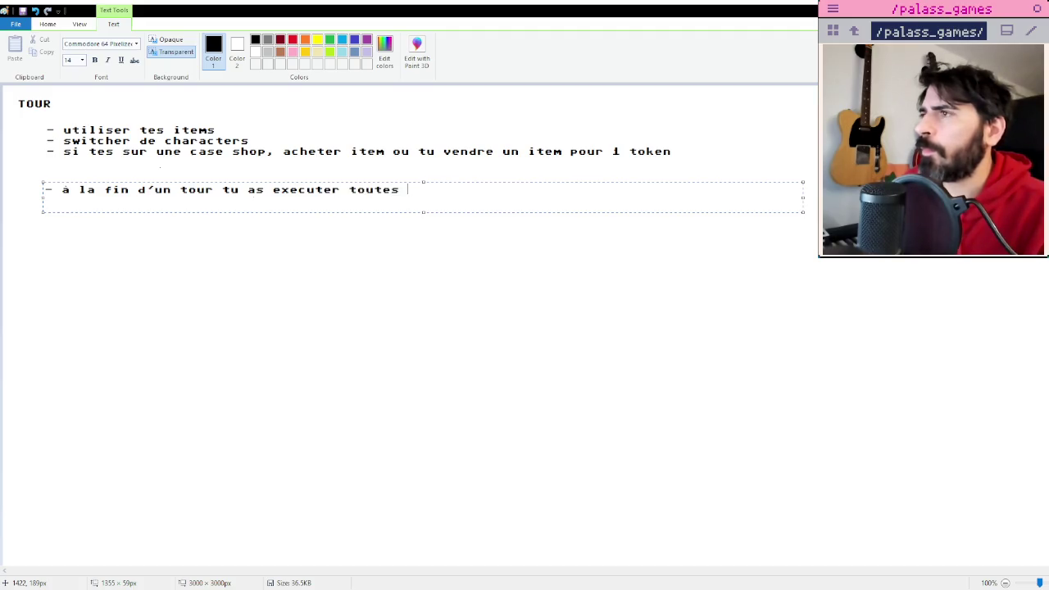
pyautogui.write('tes mouvements')
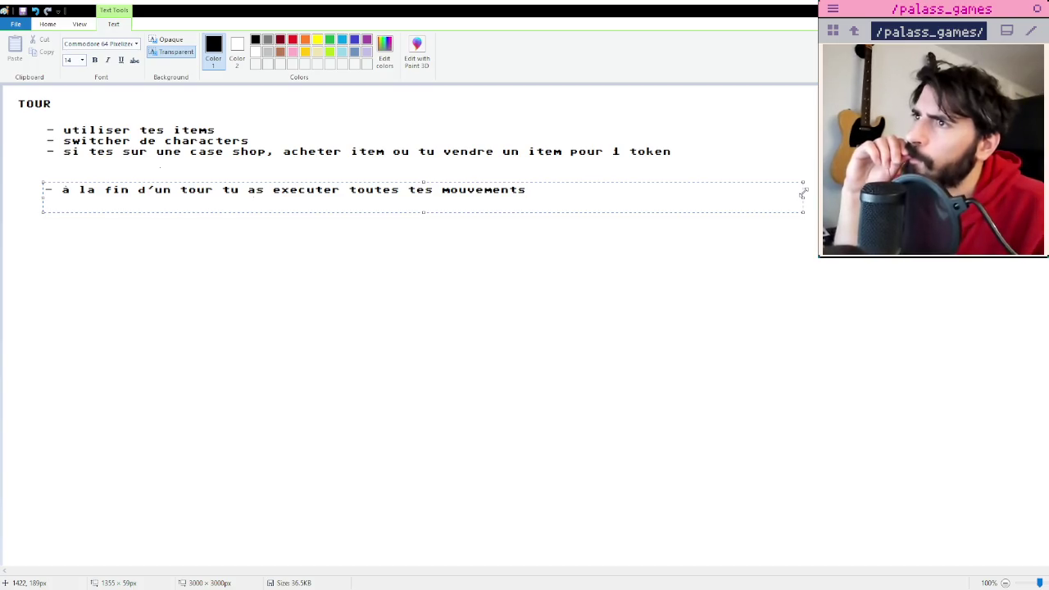
pyautogui.write(', option')
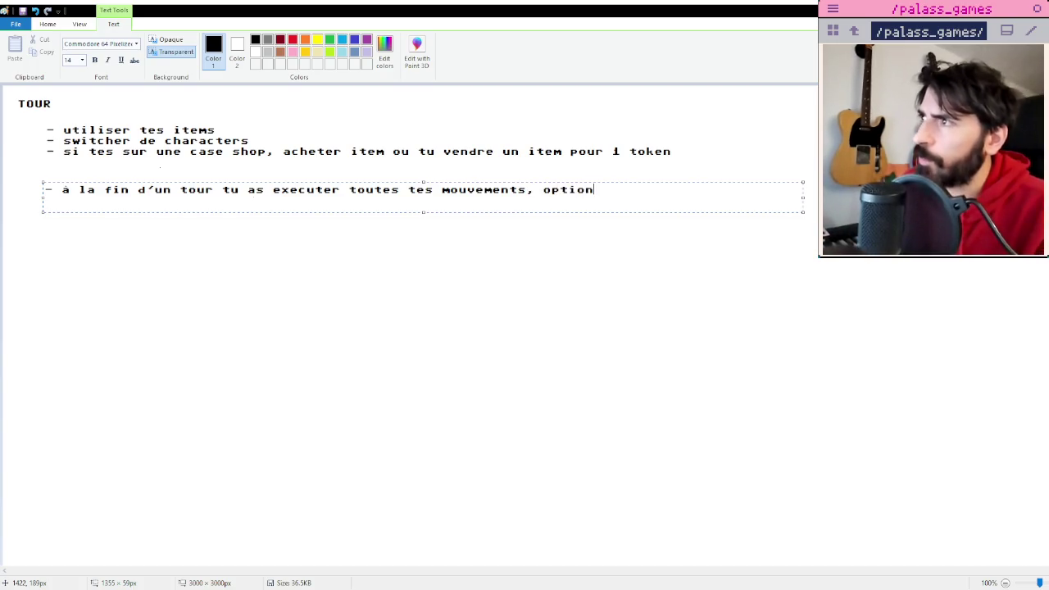
pyautogui.write(' qui se rajoute')
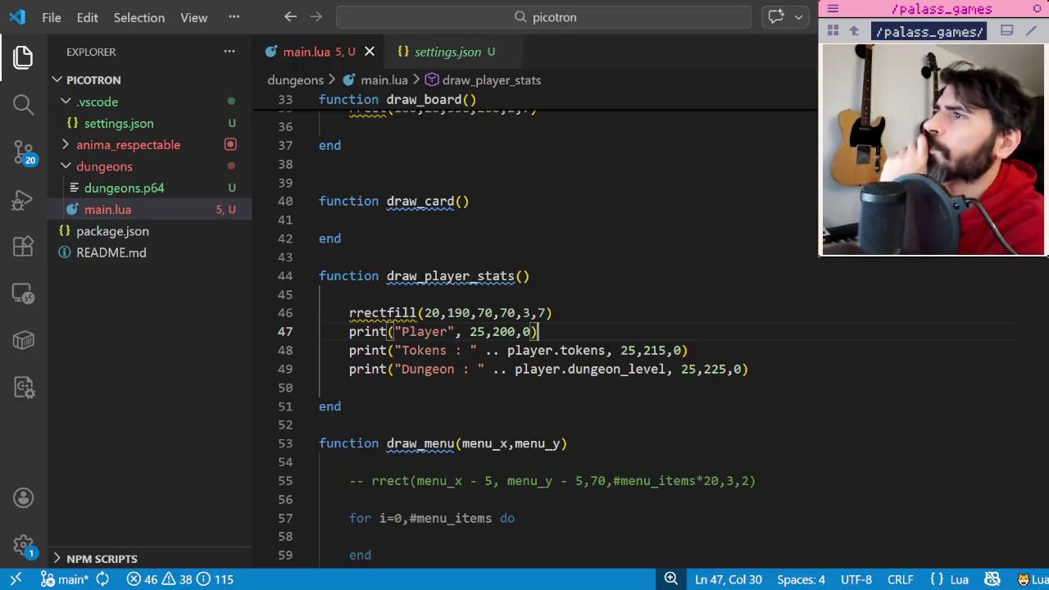
# Glance over main.lua in VS Code, then return to Paint and commit the end-of-turn bullet.
pyautogui.hotkey('alt', 'Tab')
pyautogui.scroll(-4, 611, 321)
pyautogui.scroll(5, 607, 325)
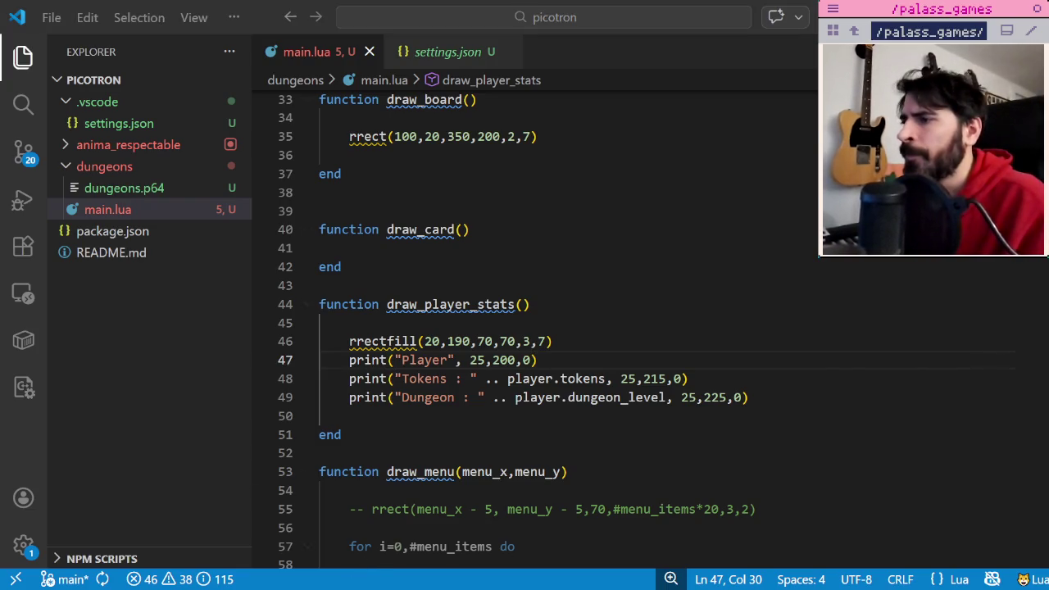
pyautogui.hotkey('alt', 'Tab')
pyautogui.click(462, 505)
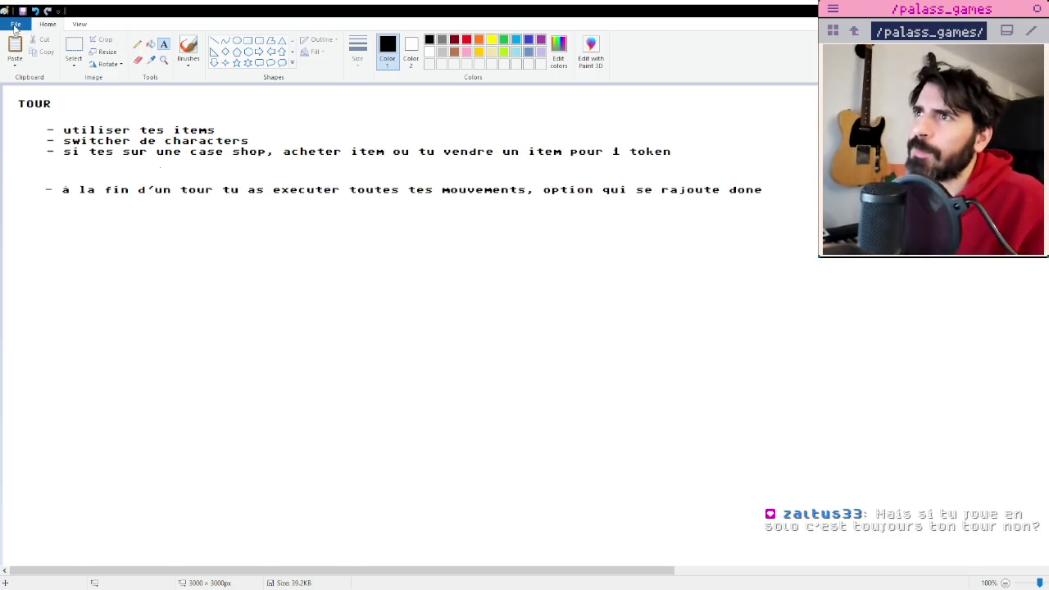
pyautogui.hotkey('alt', 'Tab')
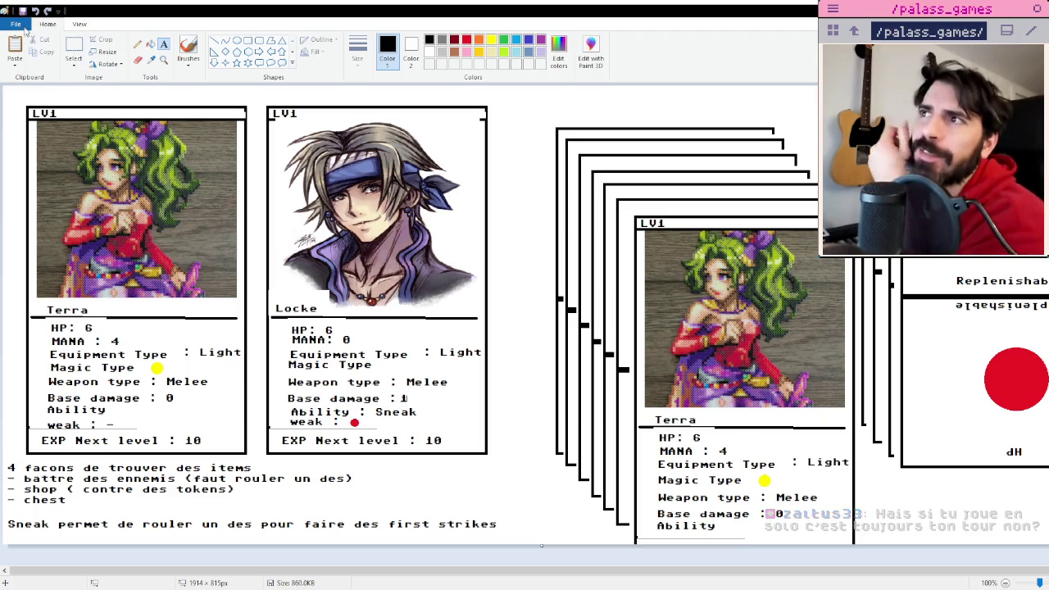
pyautogui.hotkey('ctrl', 's')
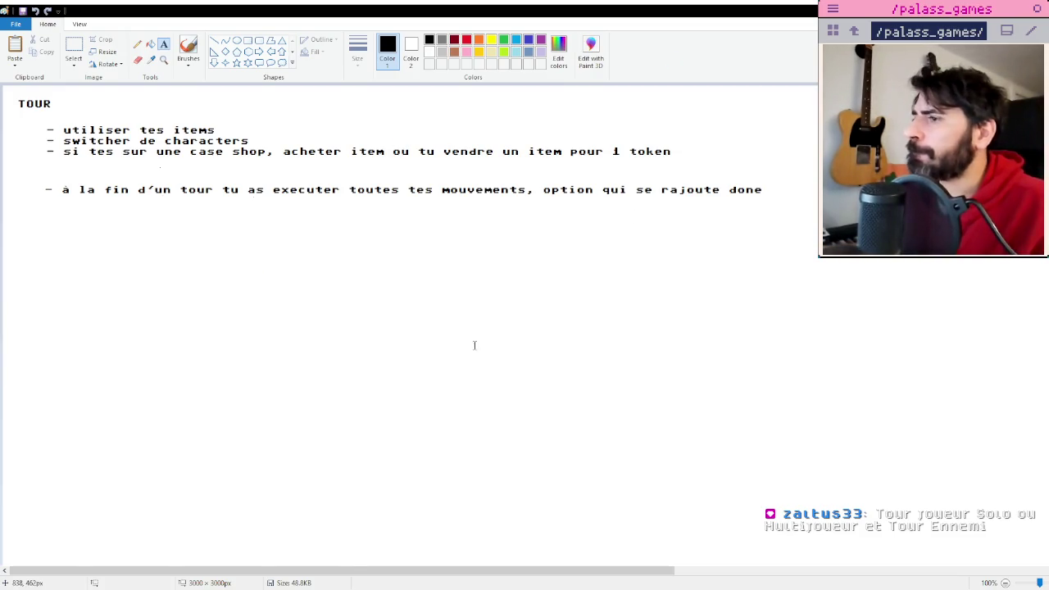
# Open a blank line inside draw_card() in main.lua and run the game in Picotron.
pyautogui.hotkey('alt', 'Tab')
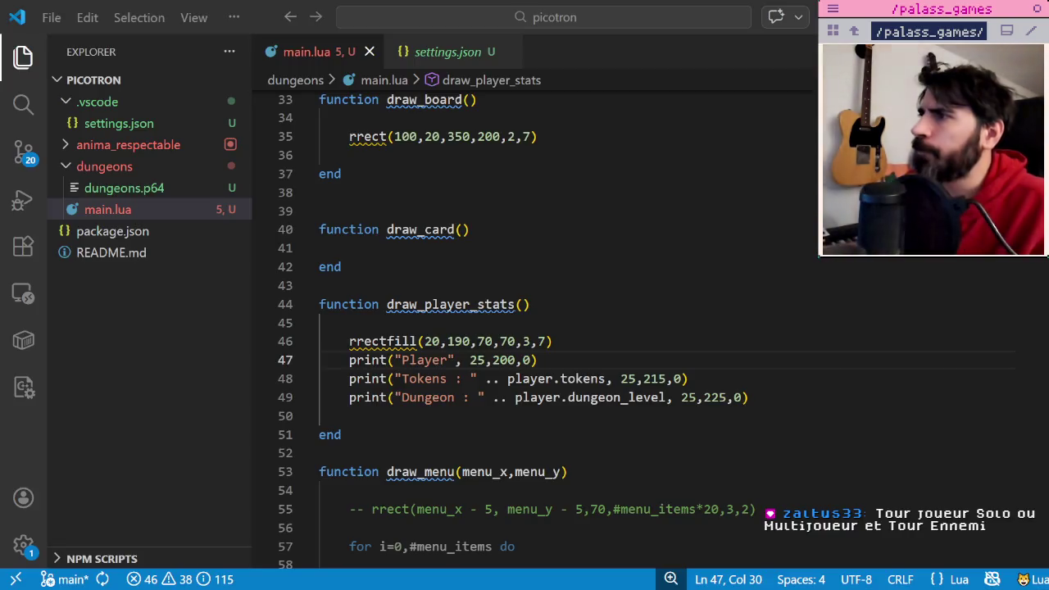
pyautogui.click(660, 371)
pyautogui.scroll(-1, 662, 369)
pyautogui.click(530, 203)
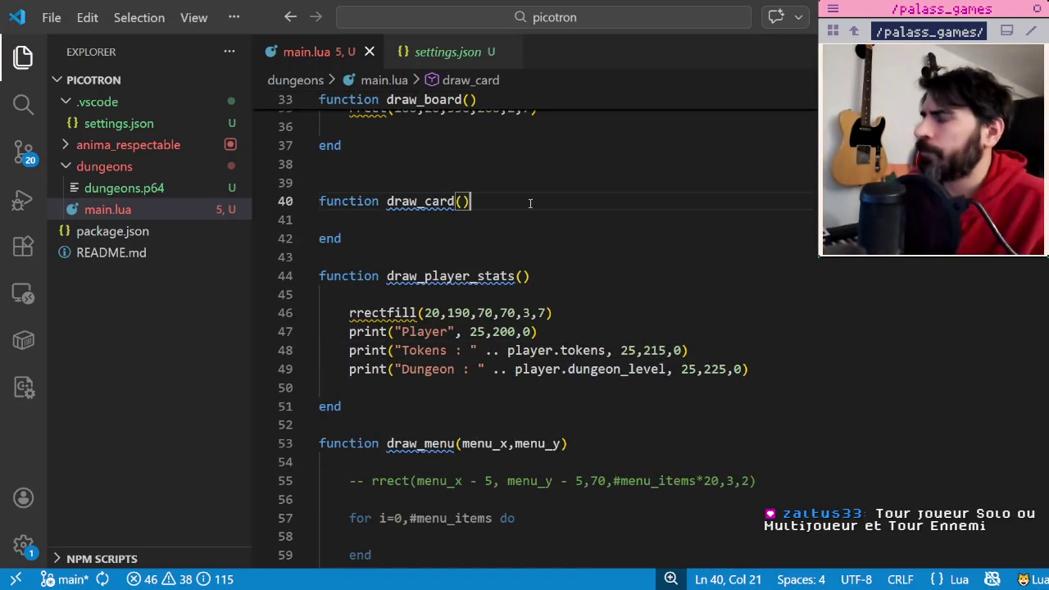
pyautogui.press('Return')
pyautogui.press('Return')
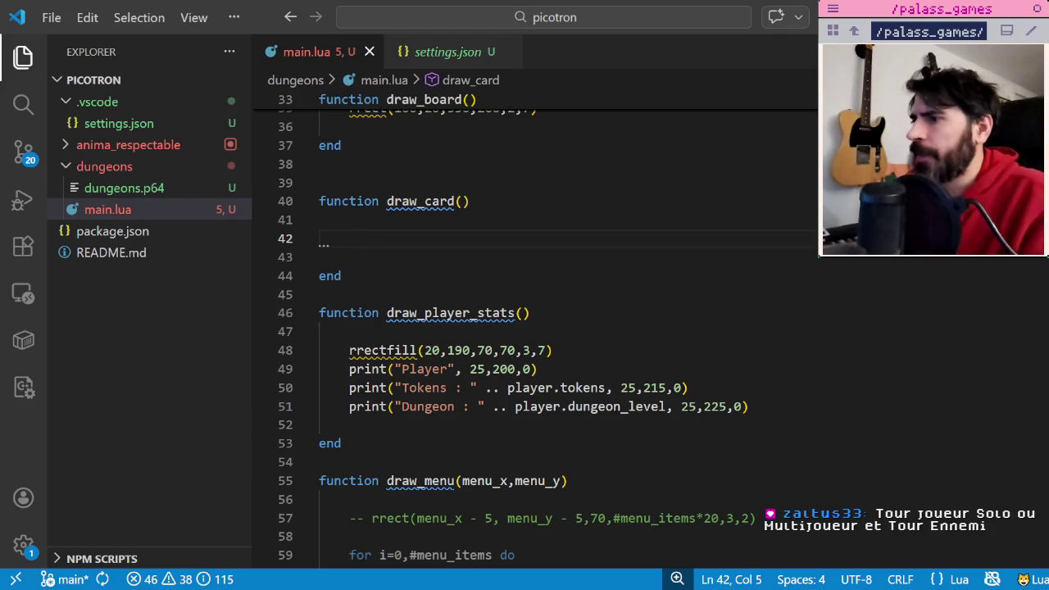
pyautogui.hotkey('alt', 'Tab')
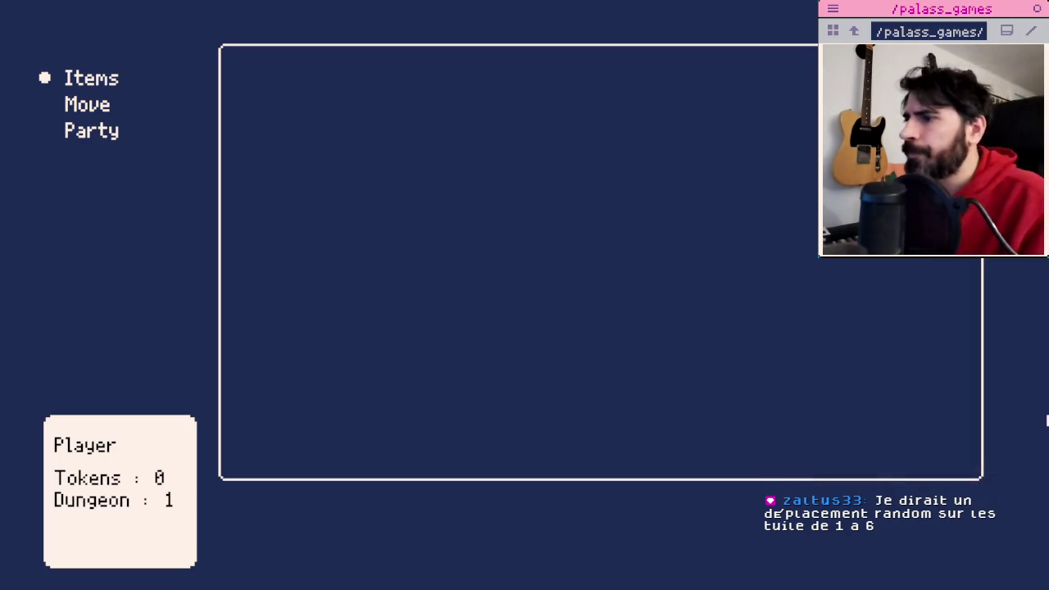
# Return to draw_card(card_x,y) in main.lua and place the cursor inside its empty rrectfill() call.
pyautogui.hotkey('alt', 'Tab')
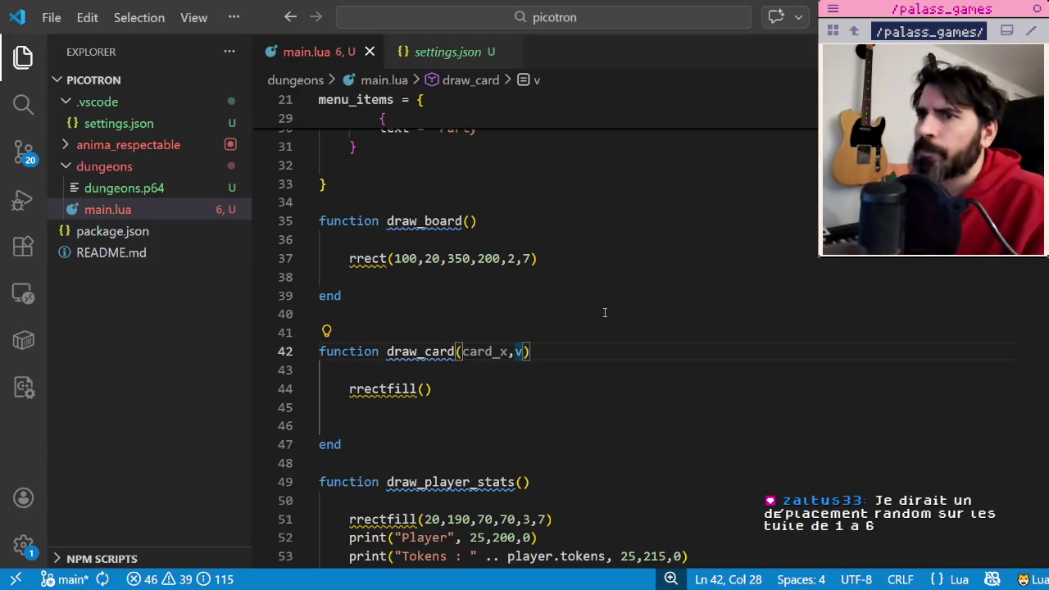
pyautogui.click(605, 314)
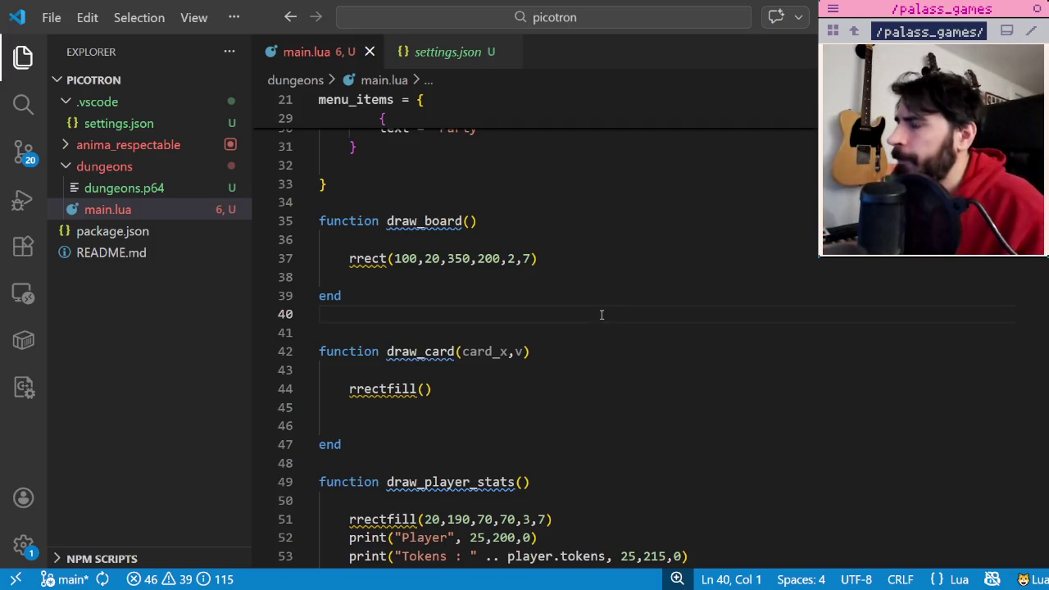
pyautogui.scroll(1, 601, 315)
pyautogui.scroll(-2, 601, 316)
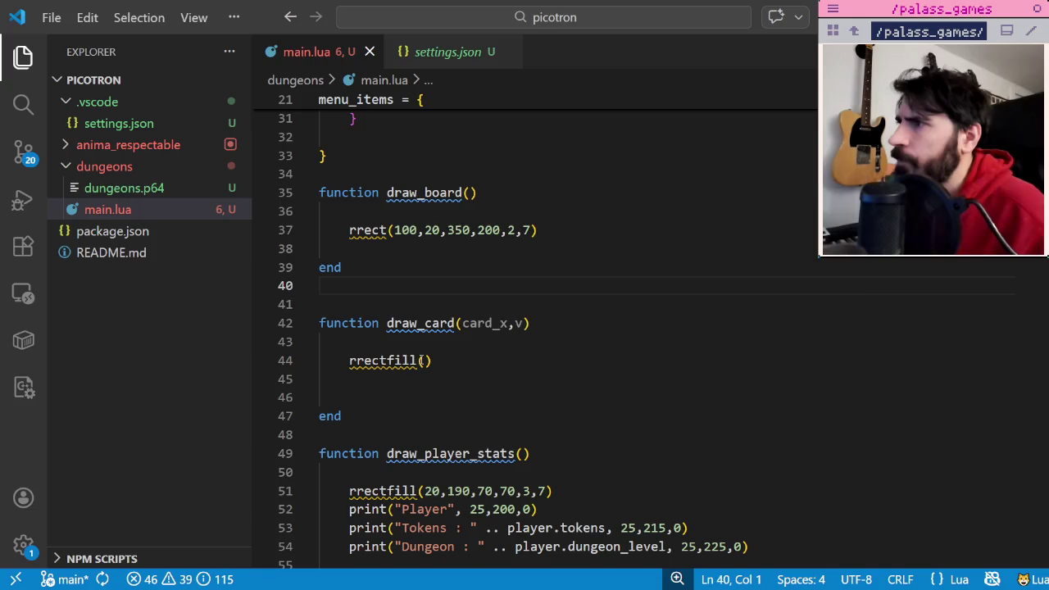
pyautogui.click(424, 360)
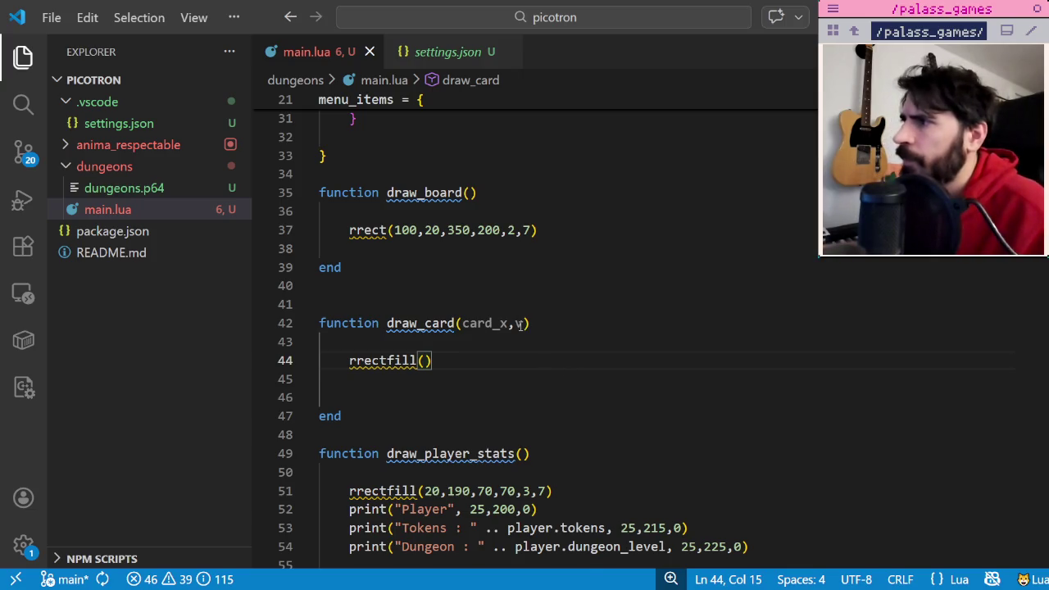
# Rename draw_card's second parameter from y to card_y.
pyautogui.doubleClick(485, 323)
pyautogui.press('Right')
pyautogui.press('Right')
pyautogui.press('Delete')
pyautogui.write('card')
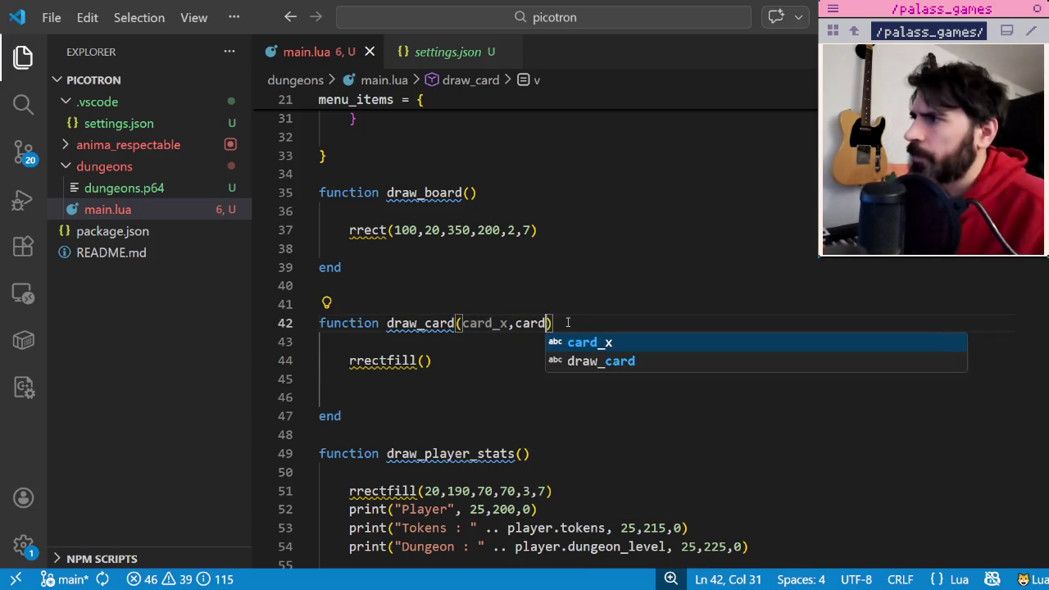
pyautogui.write('_y')
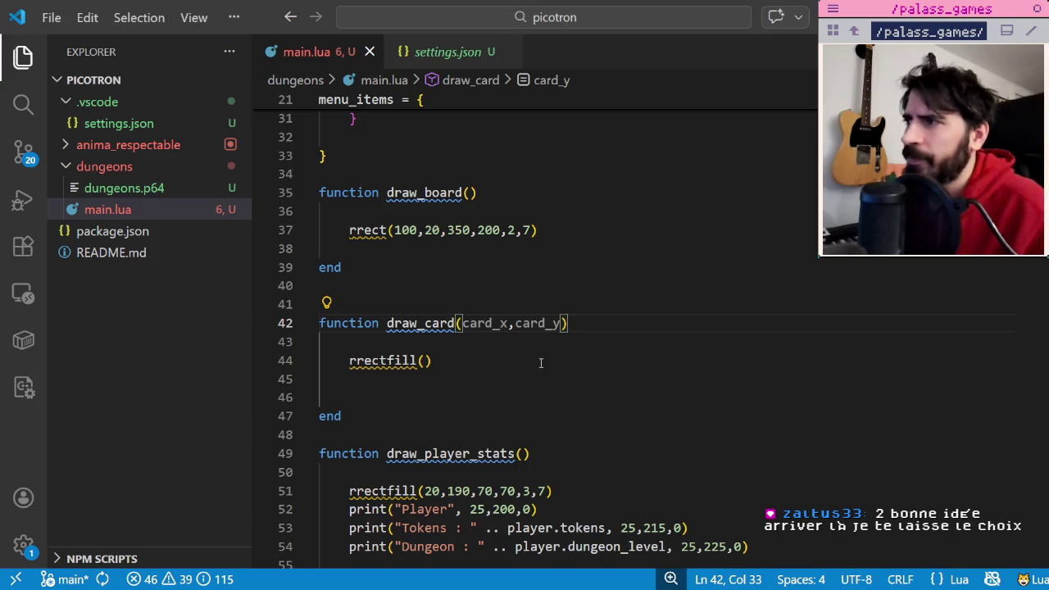
# Fill rrectfill with card_x, card_y and draft size values 100,200.
pyautogui.click(440, 366)
pyautogui.press('Left')
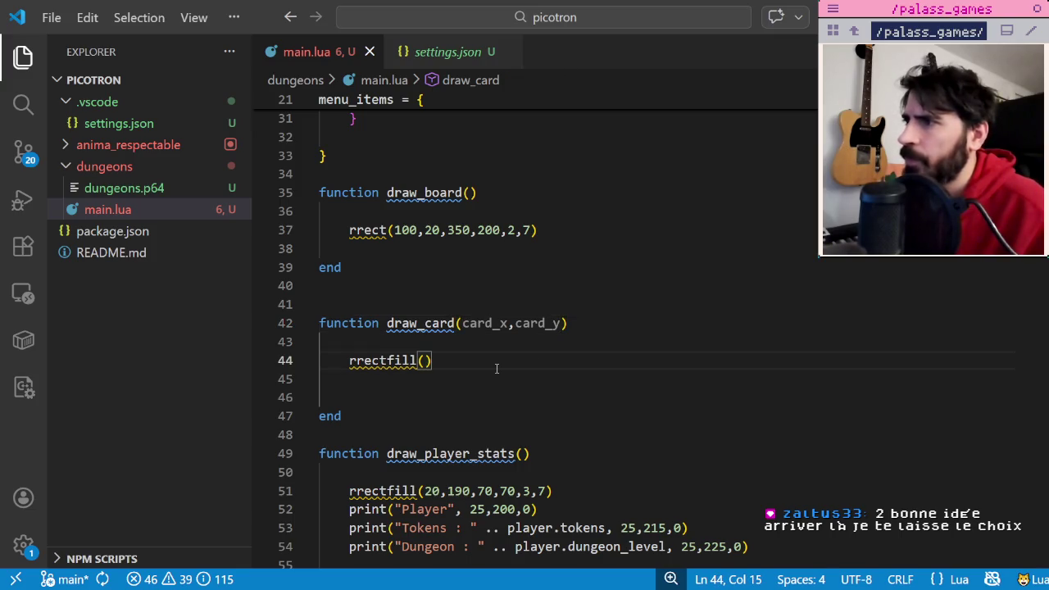
pyautogui.write('card')
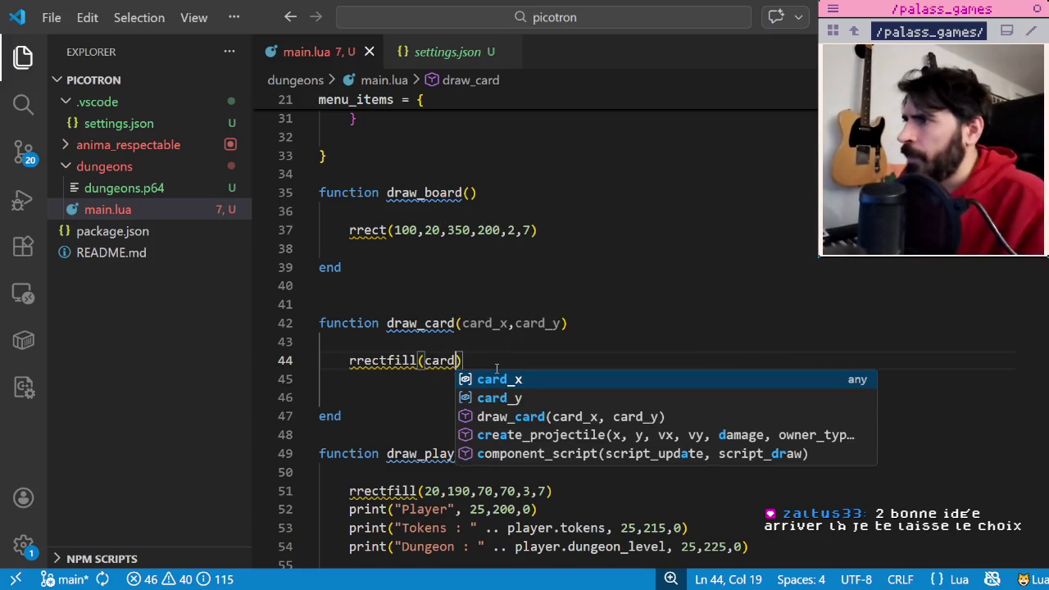
pyautogui.press('Tab')
pyautogui.write(',card')
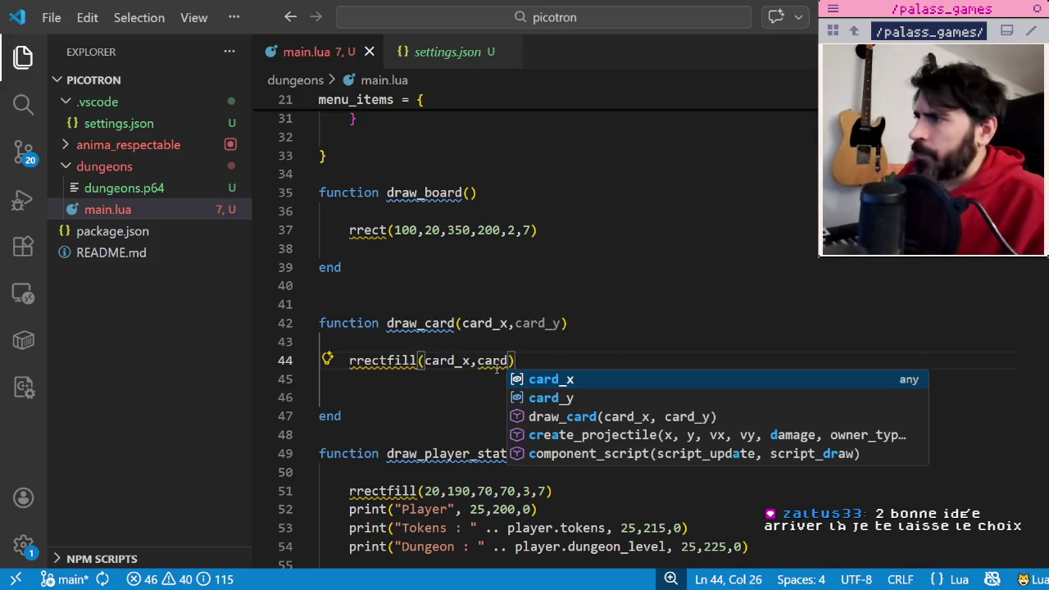
pyautogui.write('_y,')
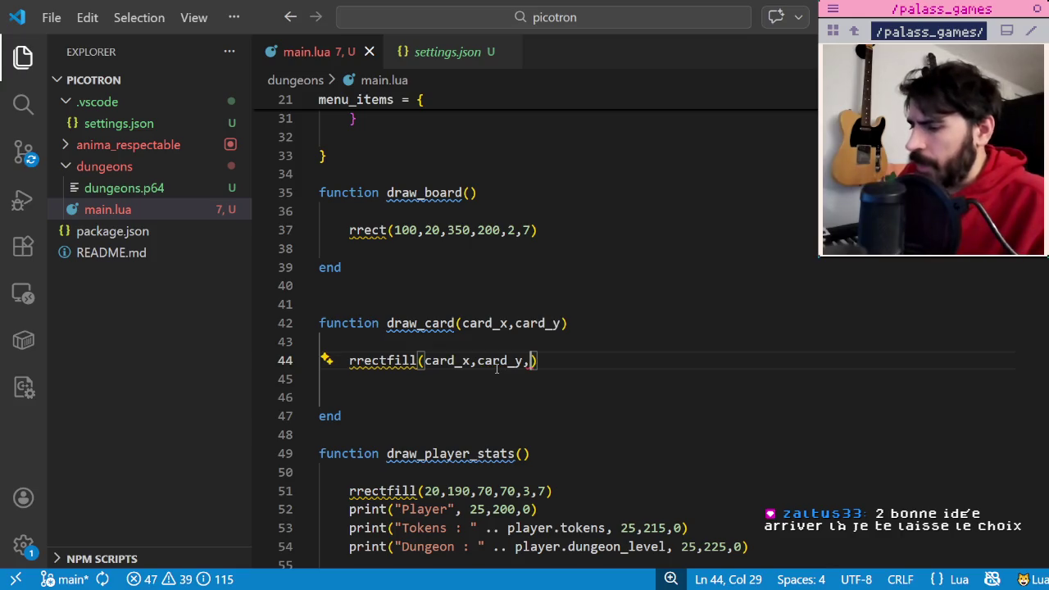
pyautogui.write('50,')
pyautogui.press('BackSpace')
pyautogui.press('BackSpace')
pyautogui.press('BackSpace')
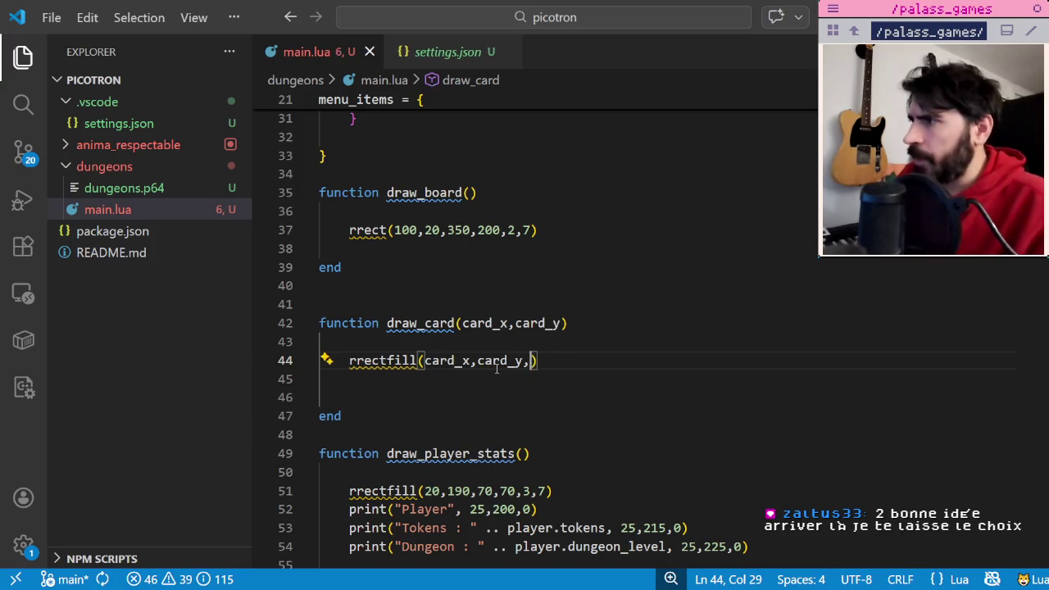
pyautogui.write('100,')
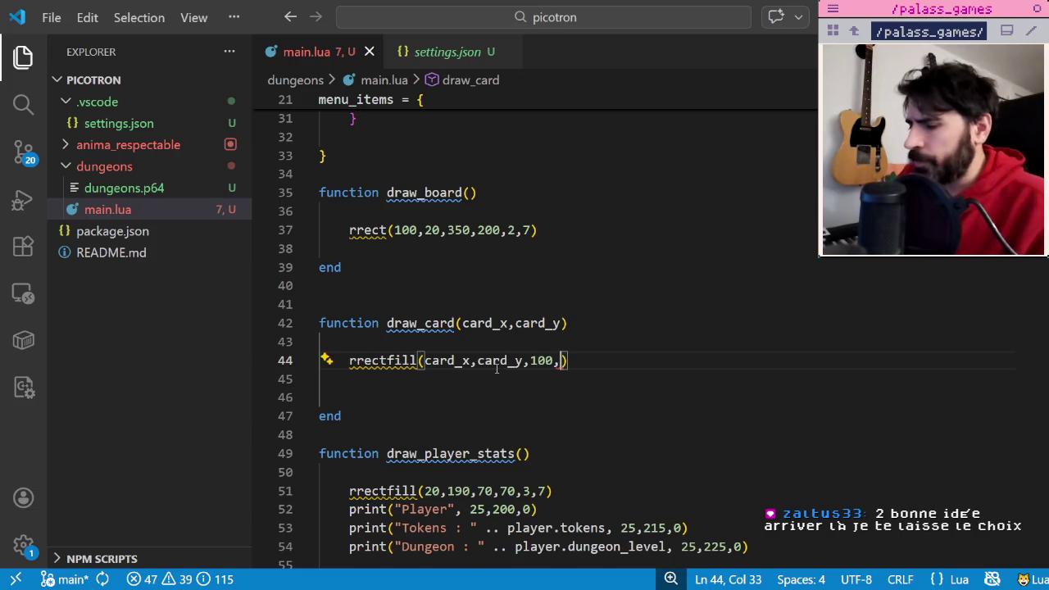
pyautogui.write('200,')
pyautogui.press('BackSpace')
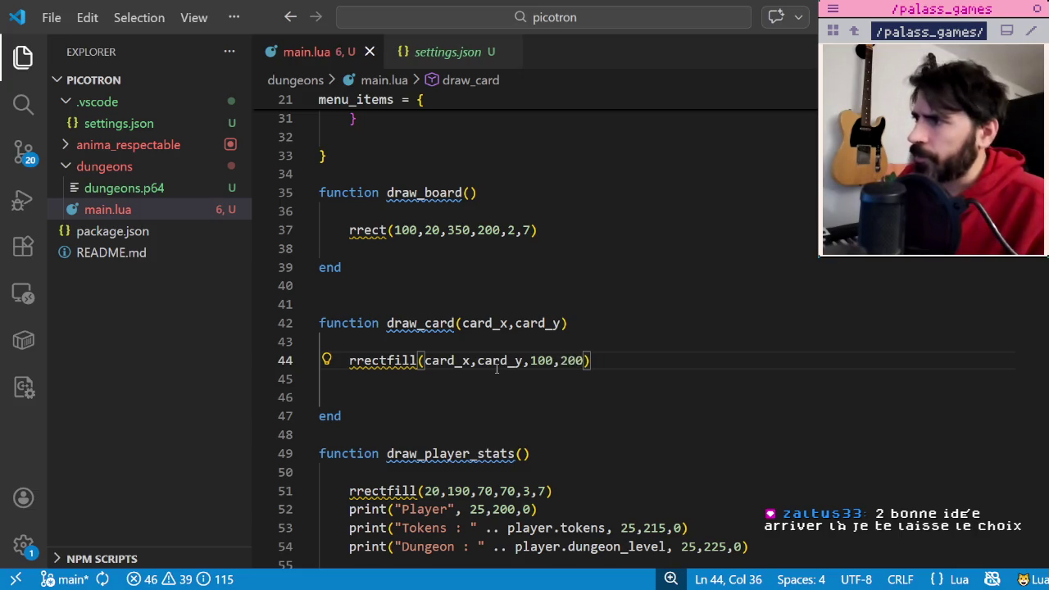
# Correct the card size to 50 by 100 and add radius 3 and colour 7.
pyautogui.press('Left')
pyautogui.press('Left')
pyautogui.press('BackSpace')
pyautogui.write('1')
pyautogui.press('Left')
pyautogui.press('Left')
pyautogui.press('Left')
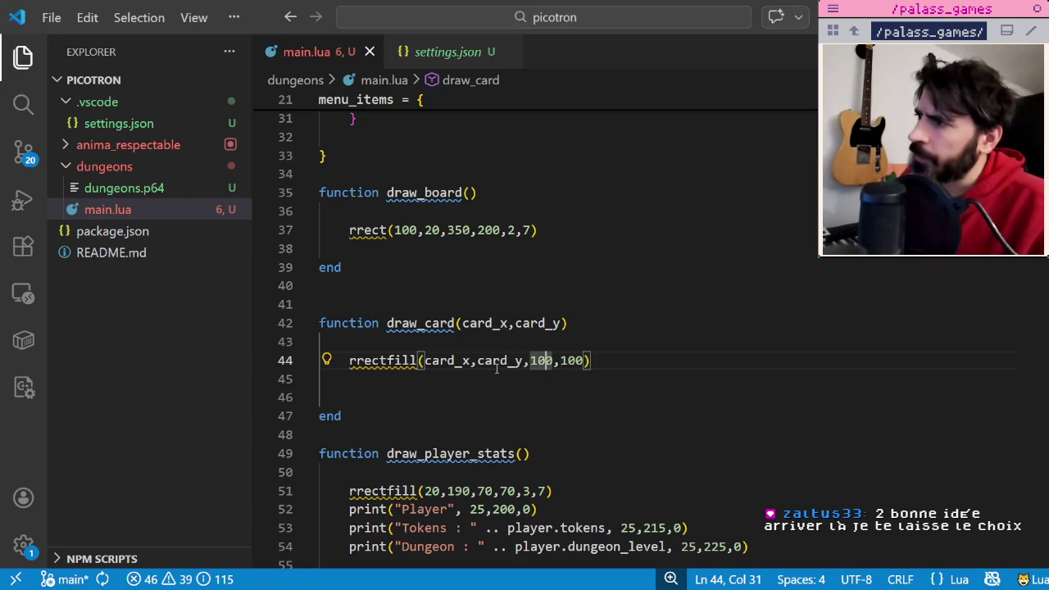
pyautogui.press('Left')
pyautogui.press('Right')
pyautogui.press('BackSpace')
pyautogui.press('BackSpace')
pyautogui.write('5')
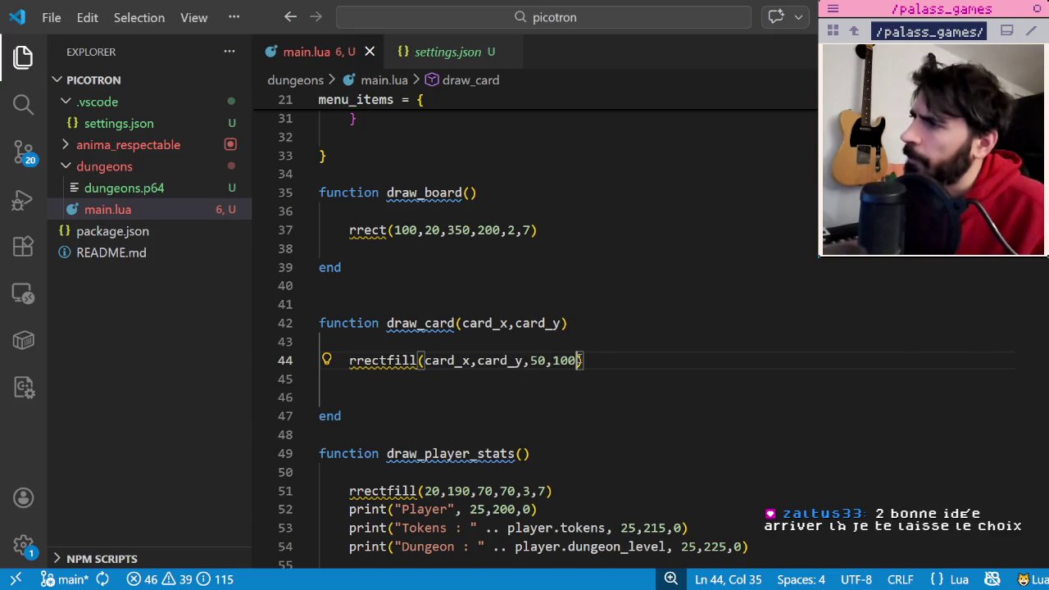
pyautogui.write(',3,')
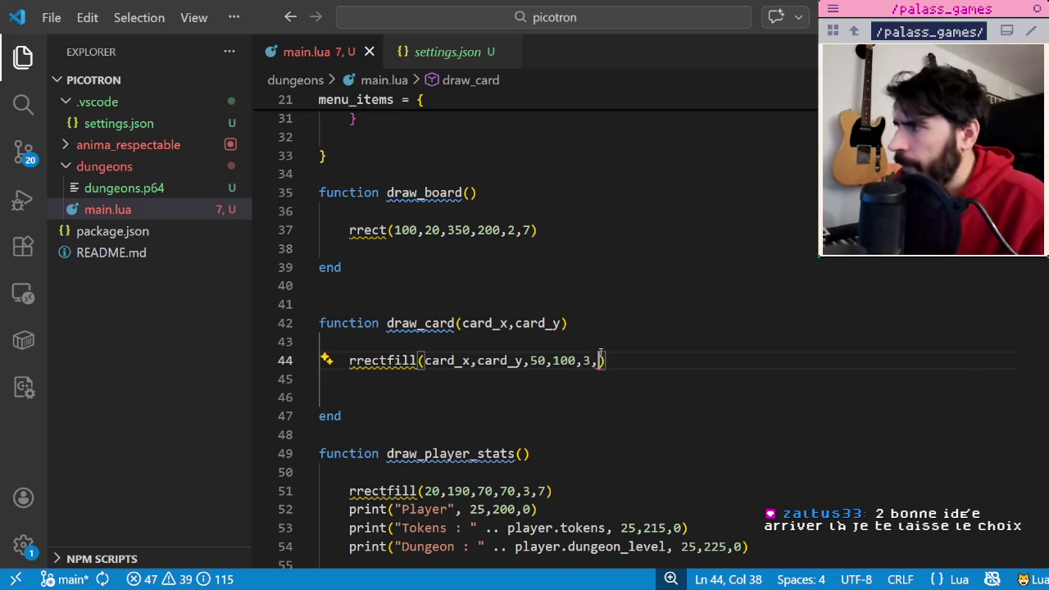
pyautogui.write('7')
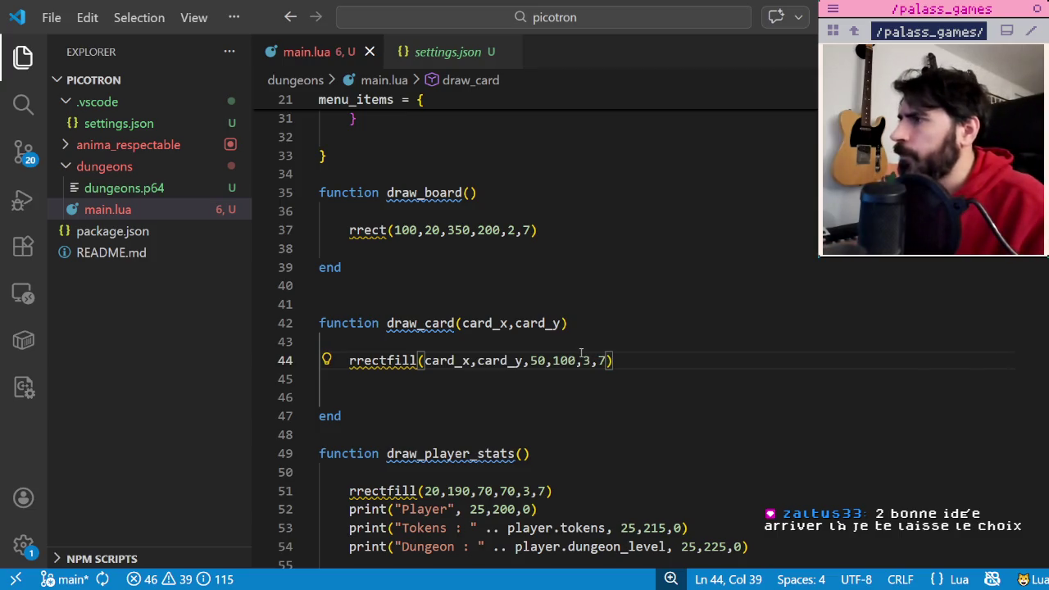
pyautogui.scroll(6, 585, 346)
# Check the draw_card(200,200) call in _draw and run the cart to preview the cream card.
pyautogui.scroll(4, 586, 336)
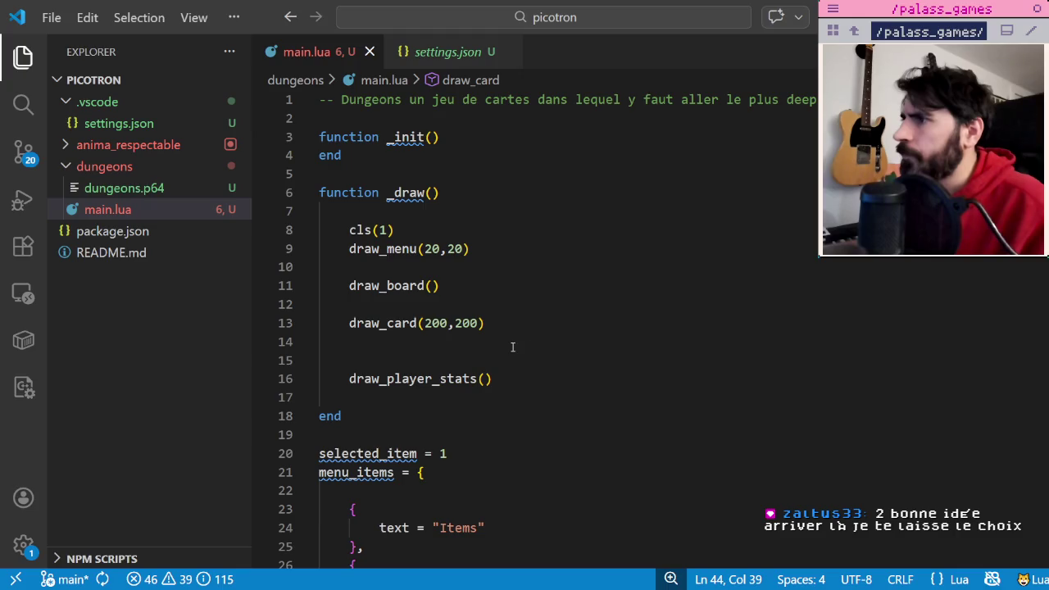
pyautogui.scroll(-4, 467, 328)
pyautogui.scroll(-3, 404, 527)
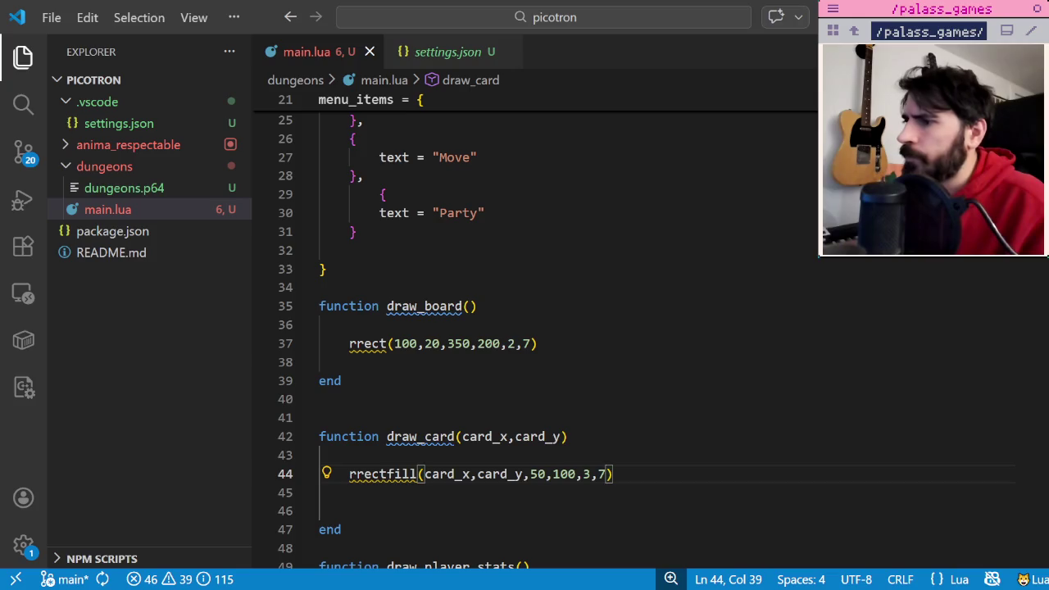
pyautogui.hotkey('alt', 'Tab')
pyautogui.hotkey('ctrl', 'r')
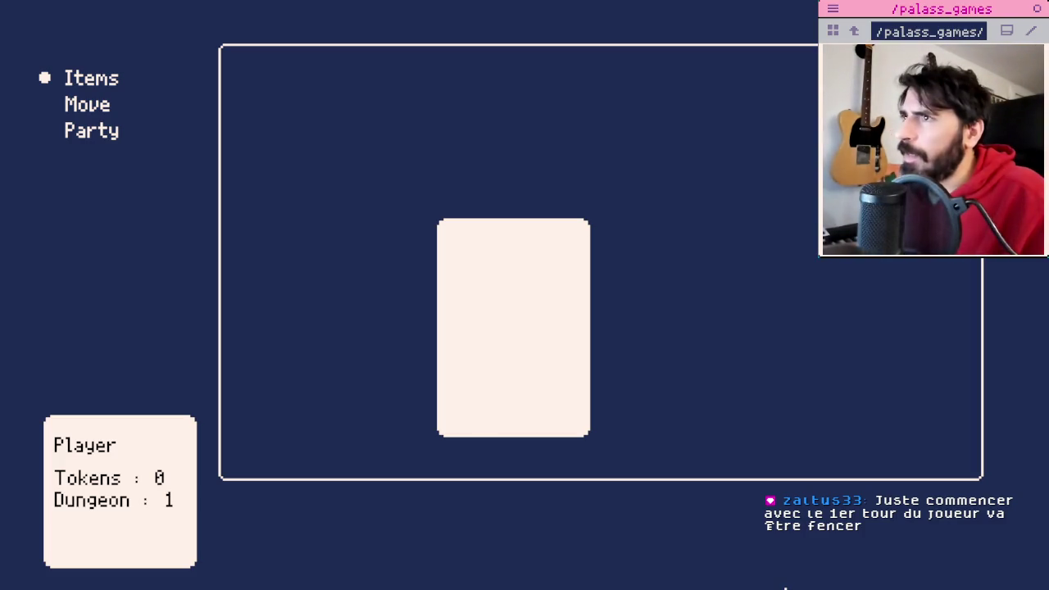
# Quit the running Picotron game with Escape.
pyautogui.press('Escape')
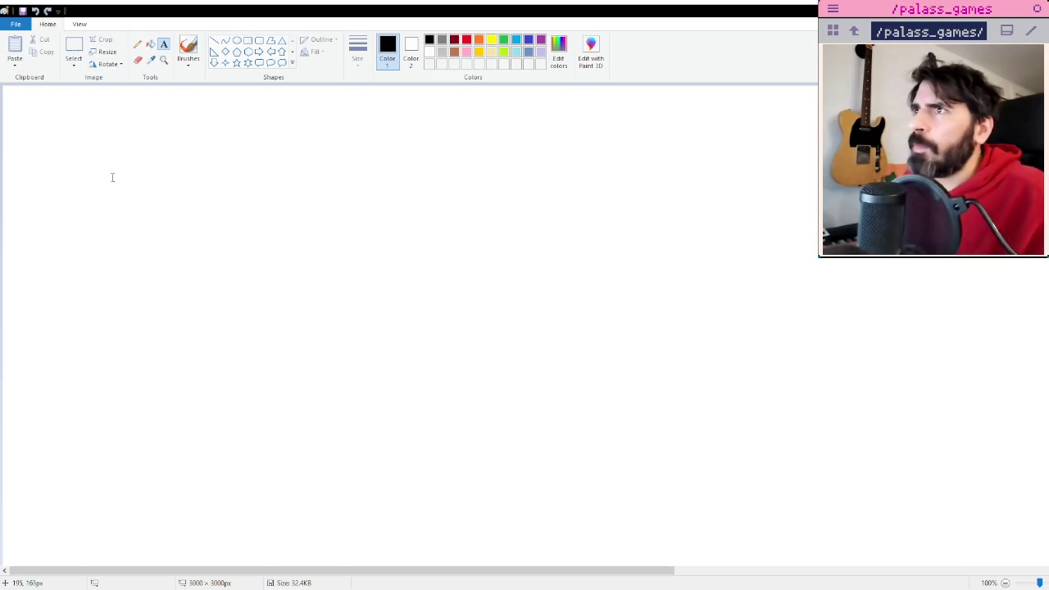
# Write the title TUILES on the blank canvas and move it to the top-left corner.
pyautogui.click(70, 118)
pyautogui.write('TUE')
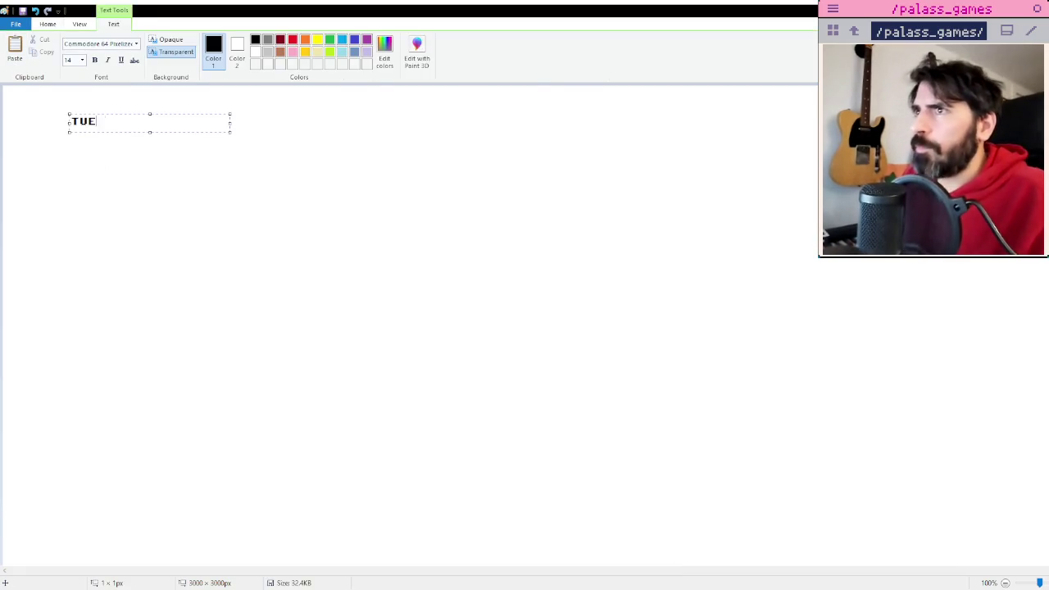
pyautogui.write('ILKES')
pyautogui.press('BackSpace')
pyautogui.press('BackSpace')
pyautogui.write('ES')
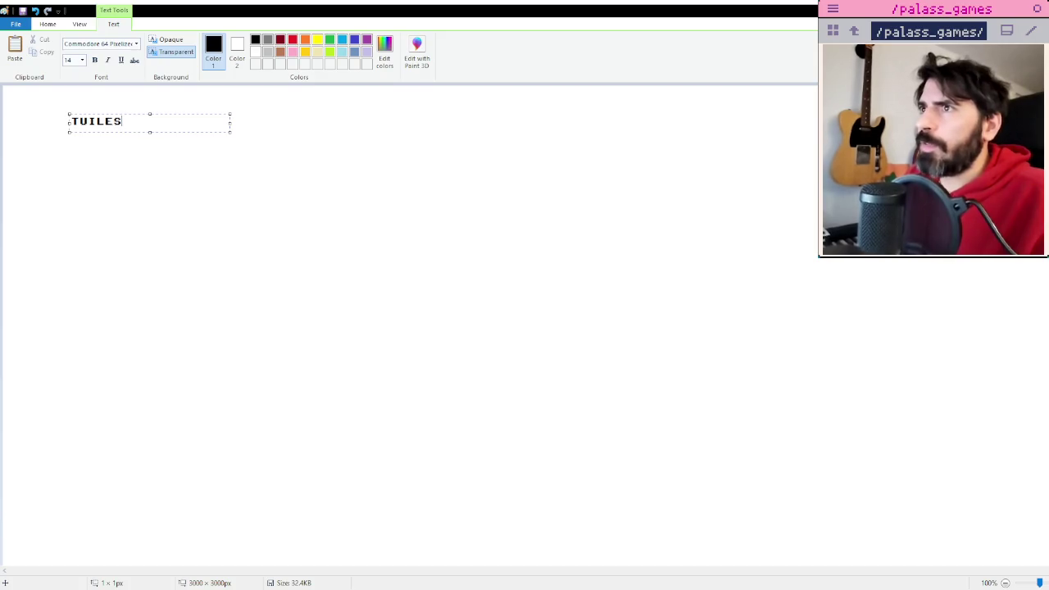
pyautogui.click(188, 195)
pyautogui.click(74, 49)
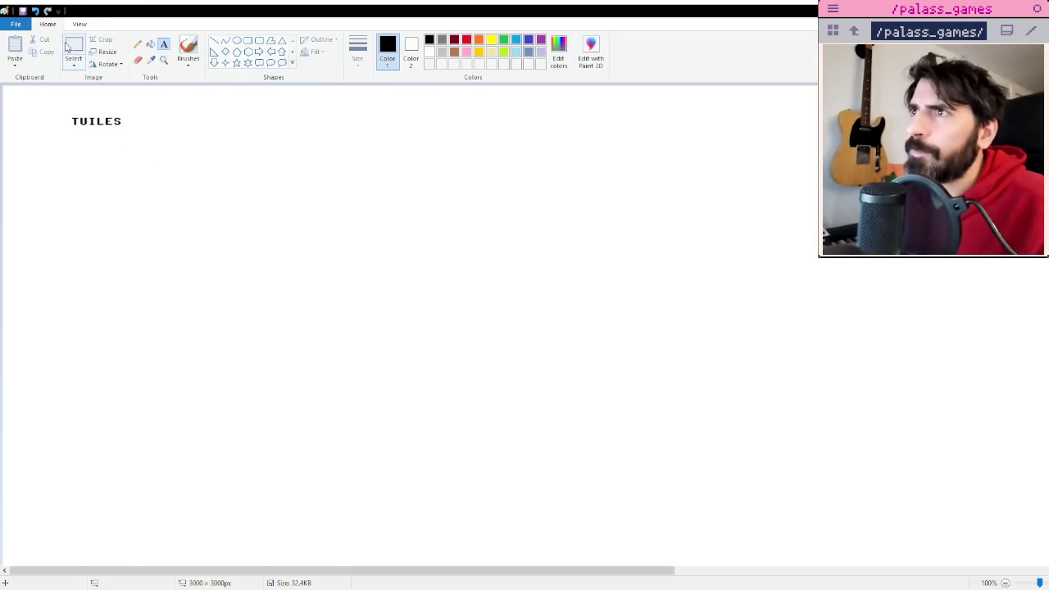
pyautogui.moveTo(64, 100); pyautogui.dragTo(193, 145)
pyautogui.moveTo(124, 116); pyautogui.dragTo(69, 98)
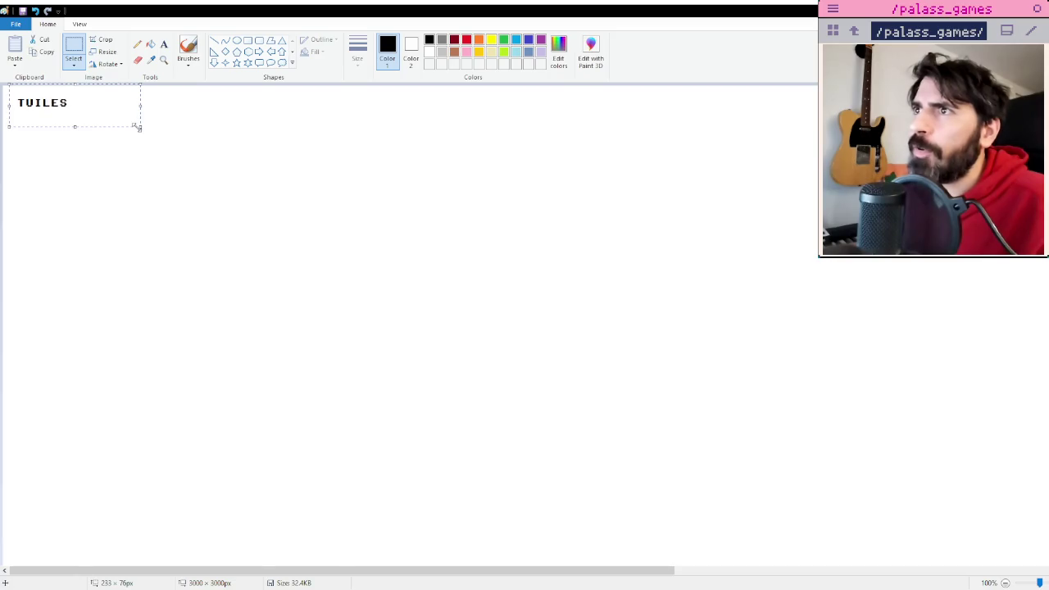
pyautogui.click(149, 128)
# Draw a large square tile labelled N, S, E, O and widen a text box after the list.
pyautogui.click(247, 40)
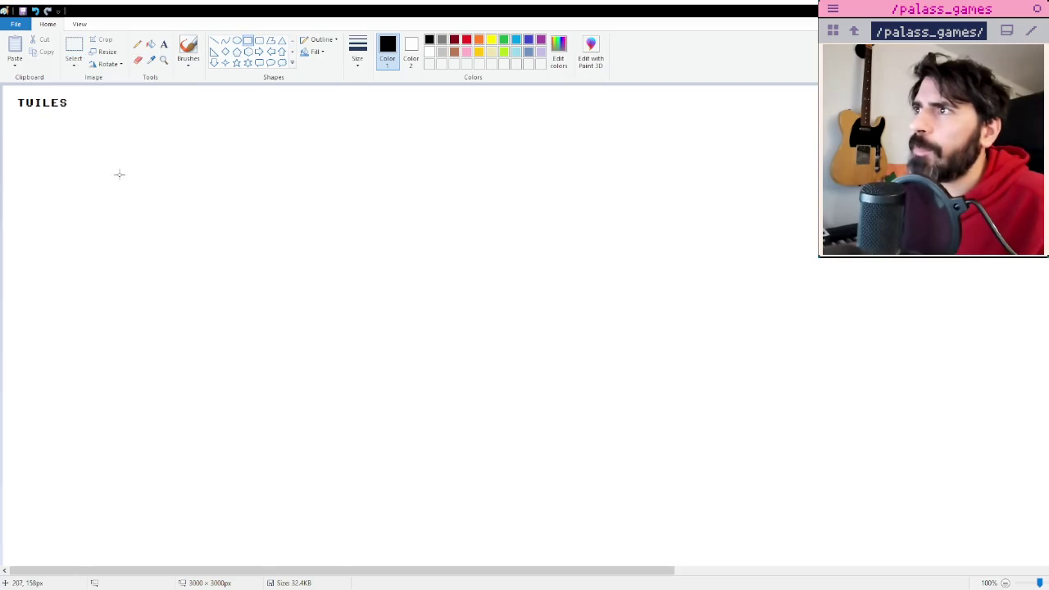
pyautogui.moveTo(83, 141)
pyautogui.mouseDown()
pyautogui.moveTo(239, 306)
pyautogui.moveTo(336, 387)
pyautogui.mouseUp()
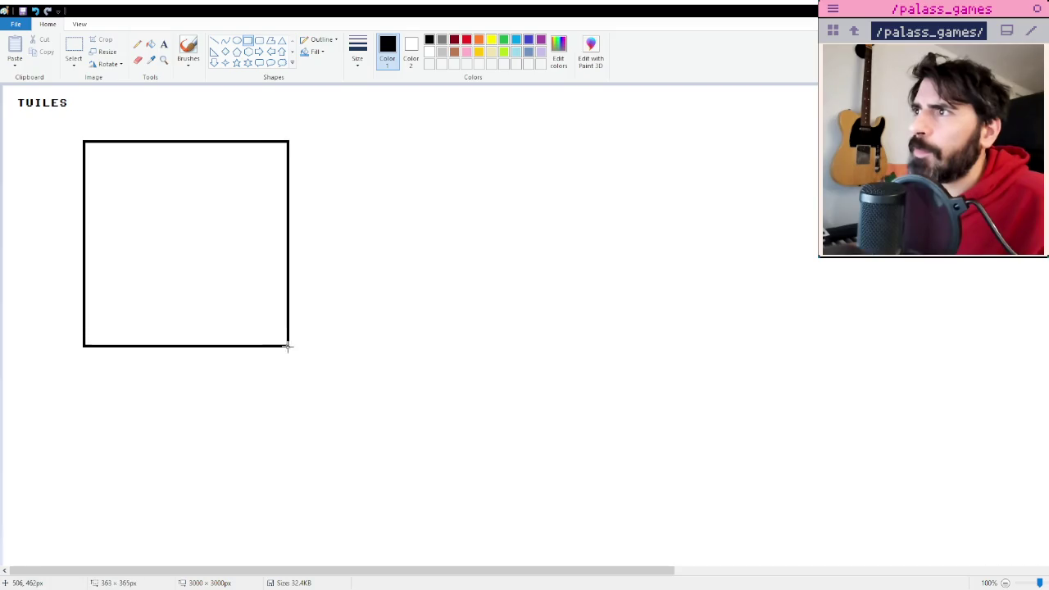
pyautogui.click(471, 333)
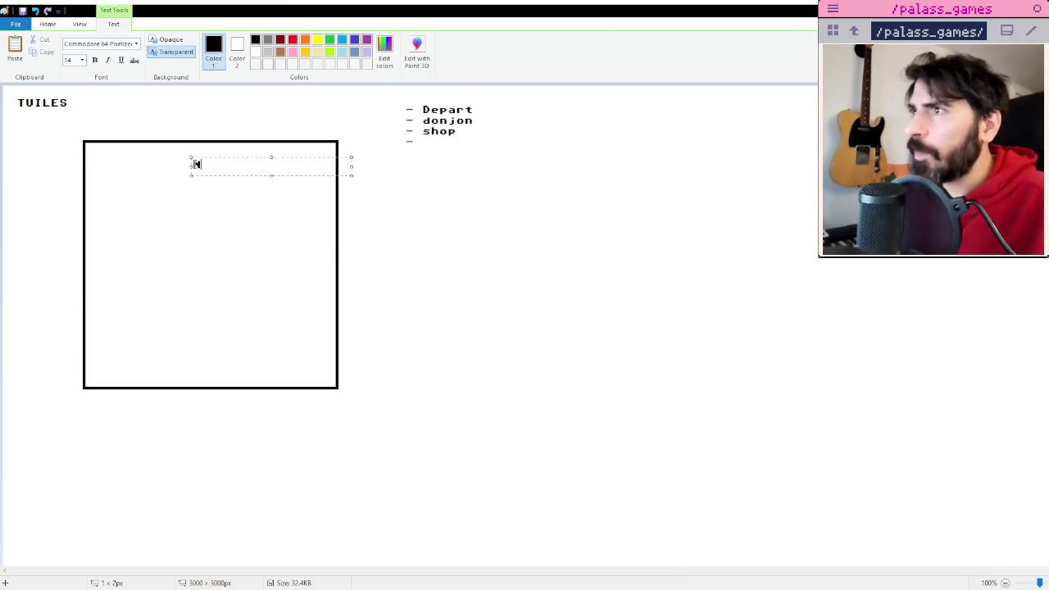
pyautogui.click(175, 274)
pyautogui.click(197, 354)
pyautogui.write('S')
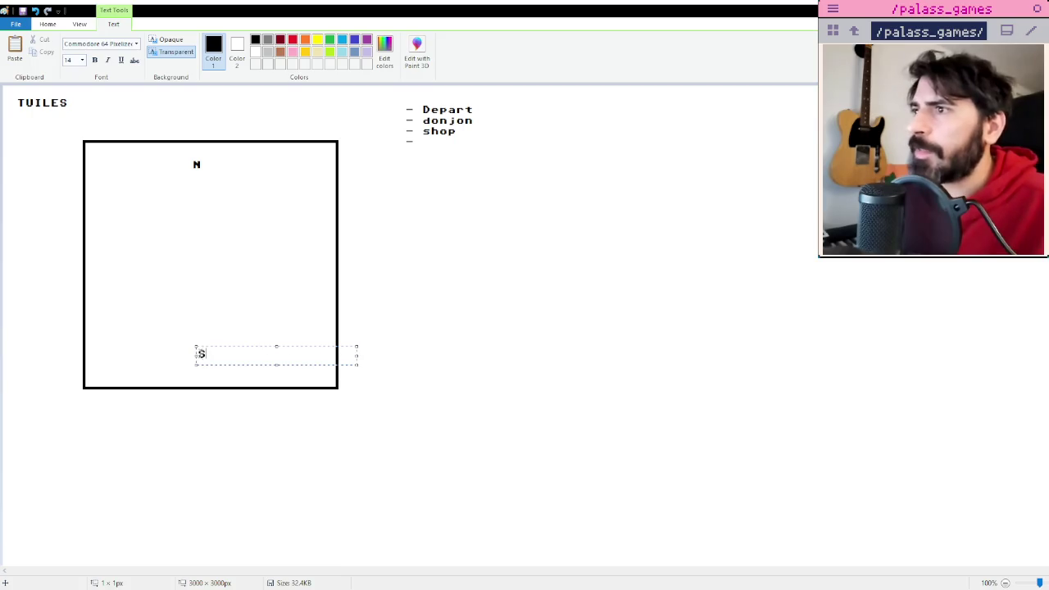
pyautogui.click(326, 251)
pyautogui.click(313, 250)
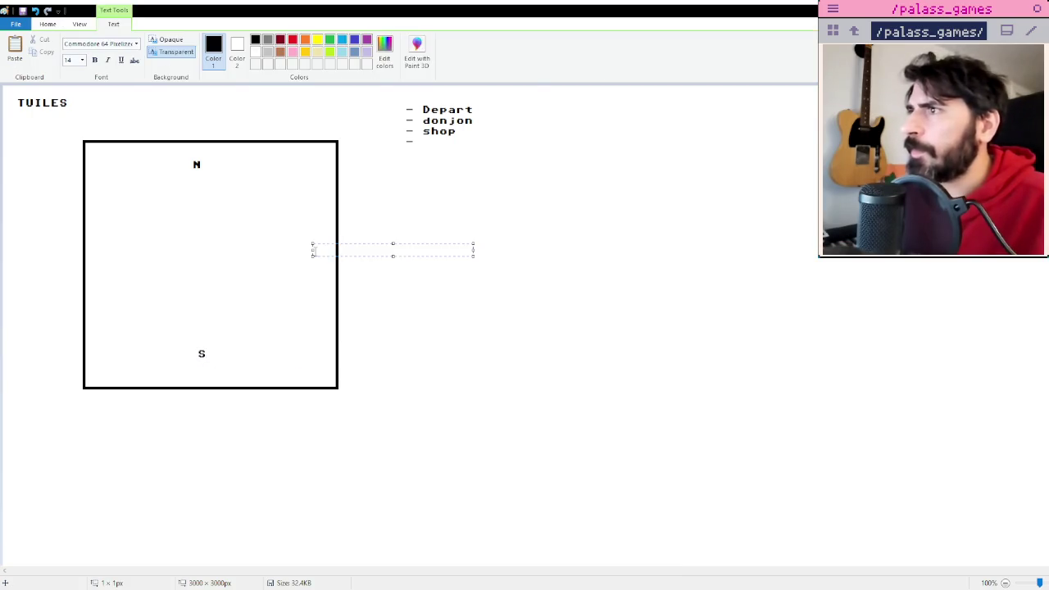
pyautogui.write('E')
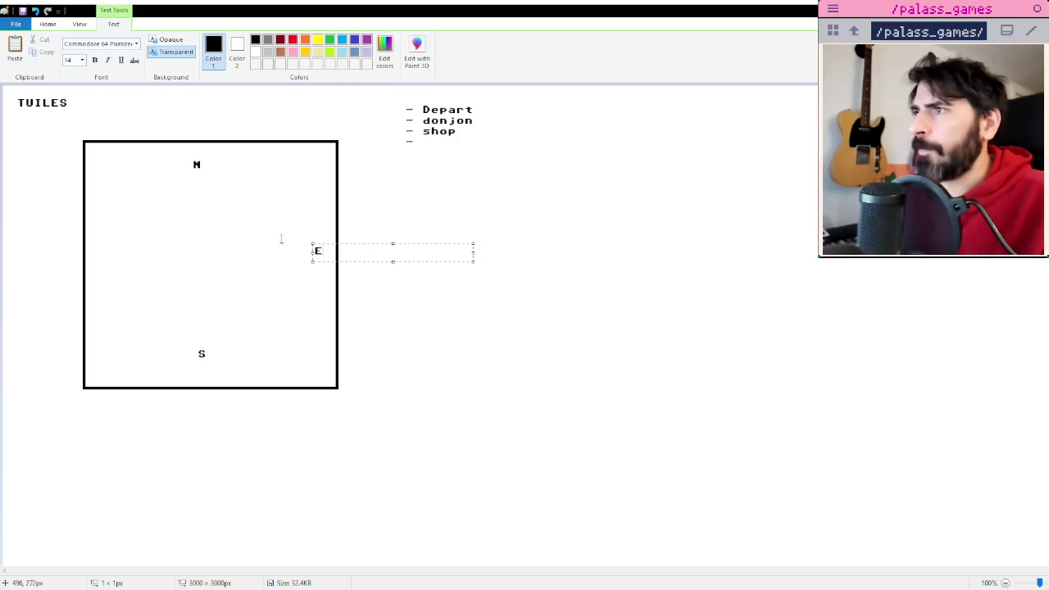
pyautogui.click(99, 250)
pyautogui.write('D')
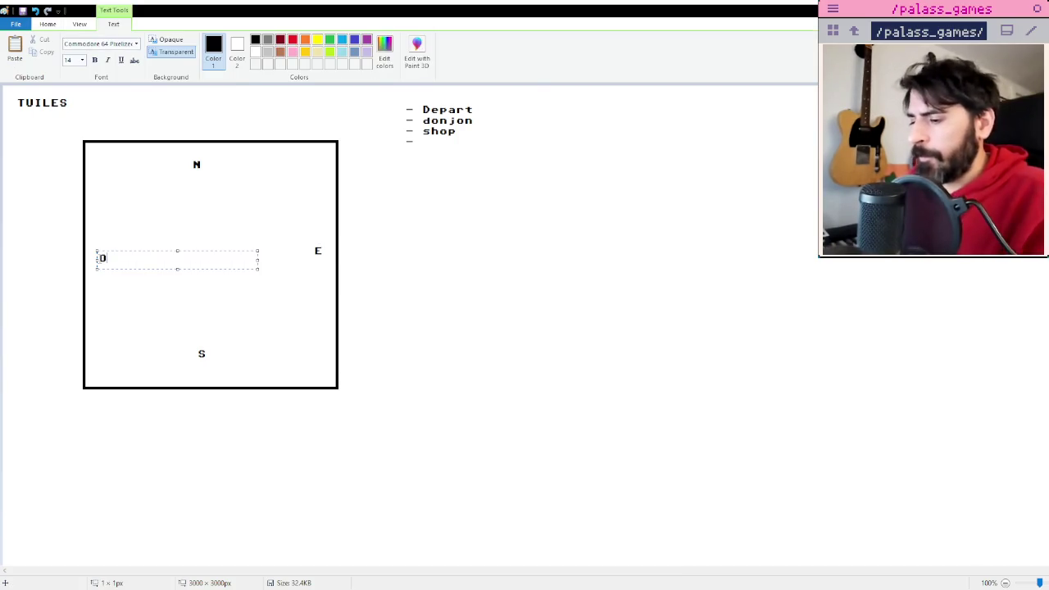
pyautogui.click(421, 121)
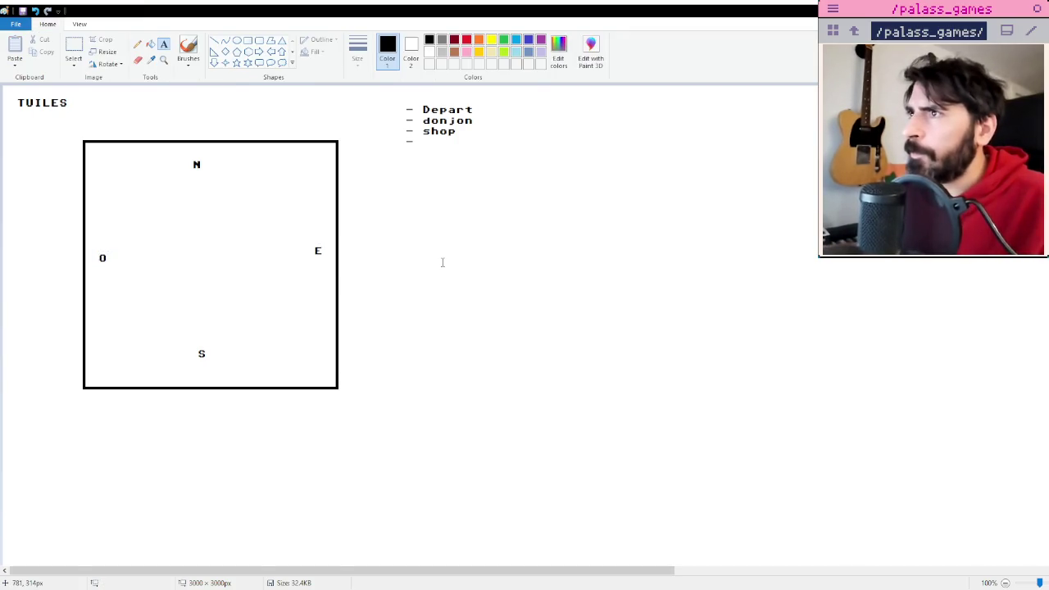
pyautogui.click(421, 143)
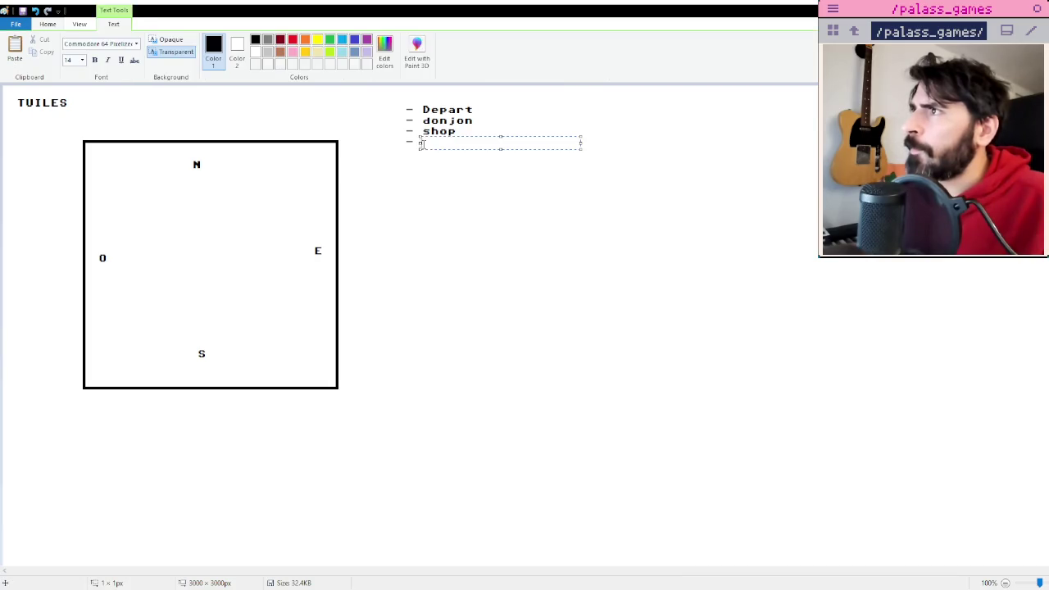
pyautogui.moveTo(418, 143); pyautogui.dragTo(404, 143)
pyautogui.write('characte')
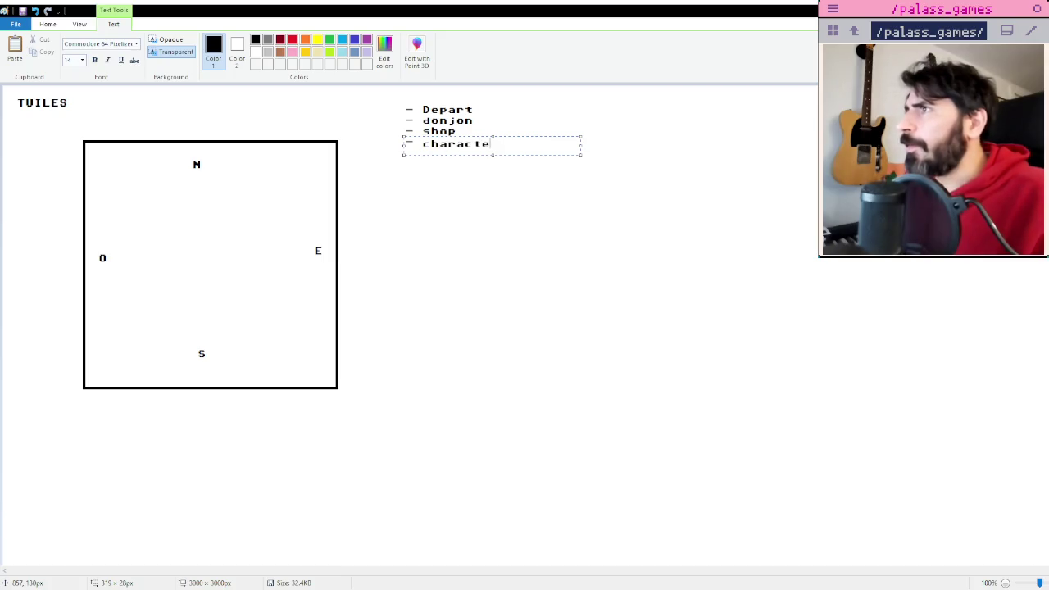
# Complete 'character recruitment' in the list, then add 'boss escalier' and 'Chest' lines.
pyautogui.write('r recruitm')
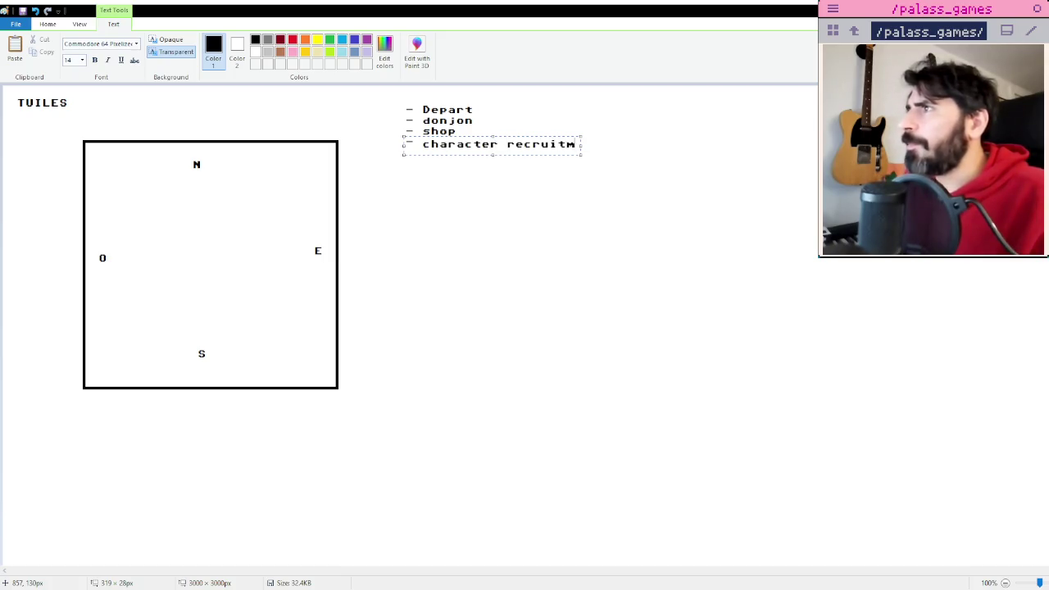
pyautogui.write('ent')
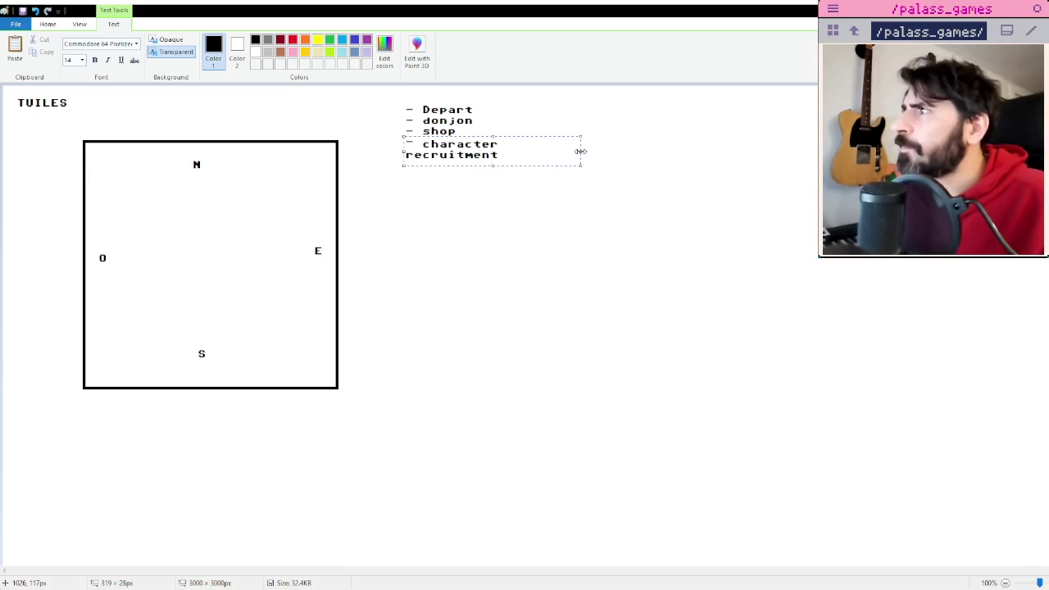
pyautogui.moveTo(580, 152); pyautogui.dragTo(674, 152)
pyautogui.press('Return')
pyautogui.write('oss escalier')
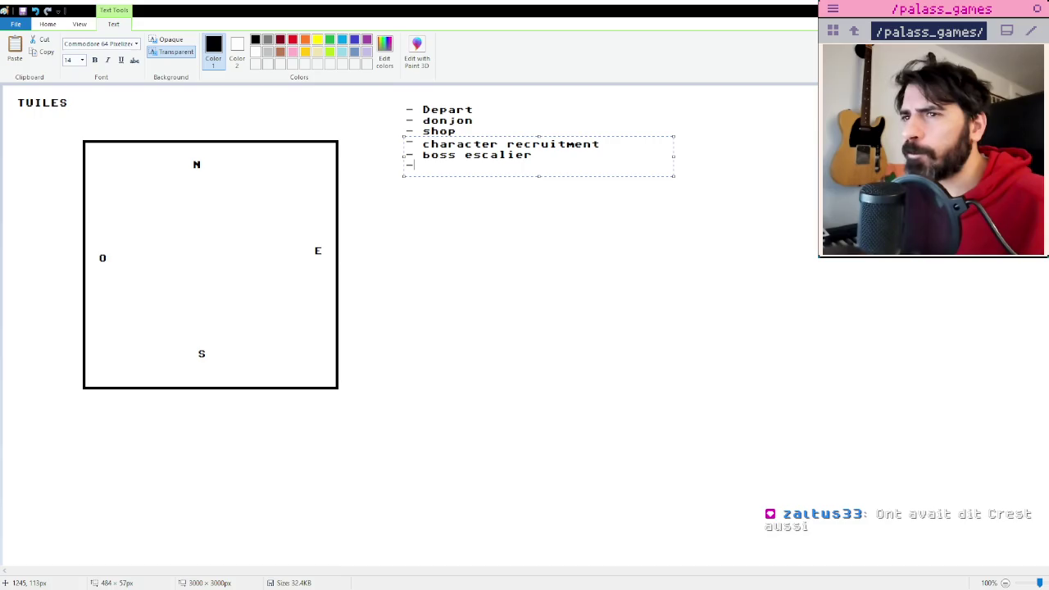
pyautogui.write('Chest')
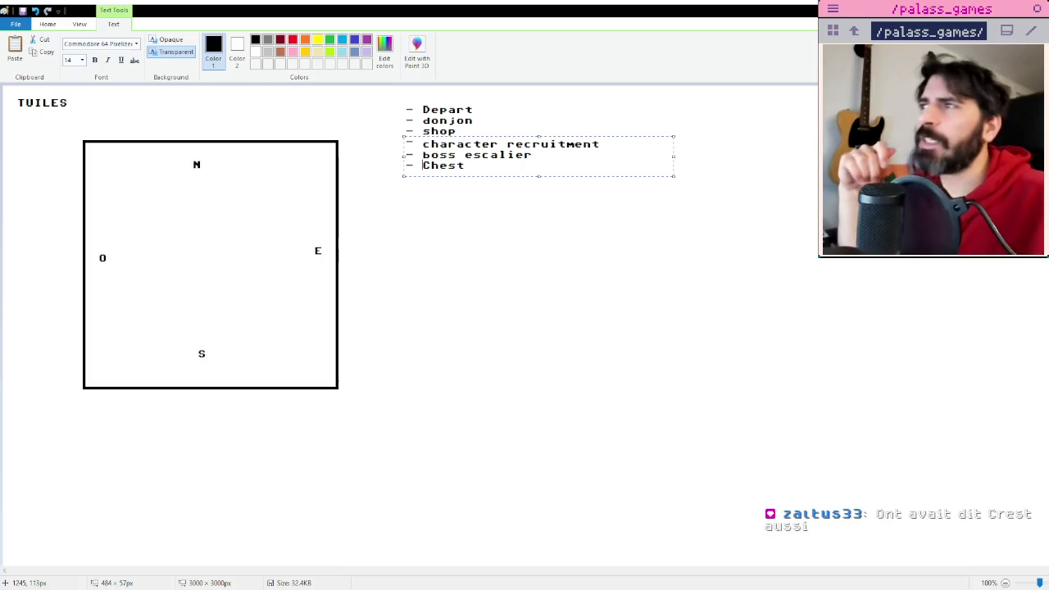
# Draw two nested L-shaped walls inside the N/O/E/S tile and underline the TUILES title.
pyautogui.click(487, 238)
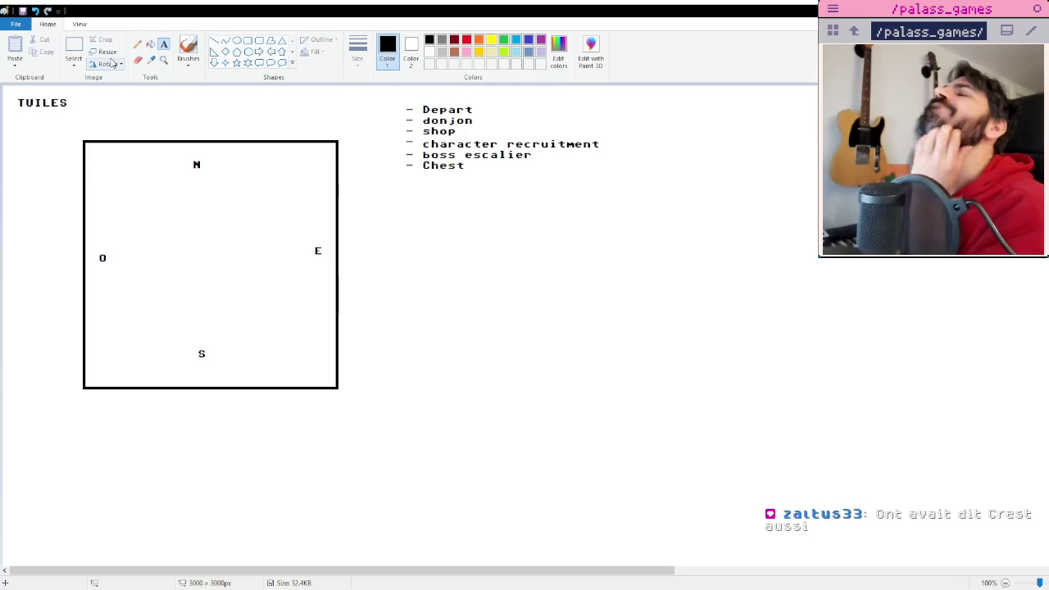
pyautogui.click(213, 41)
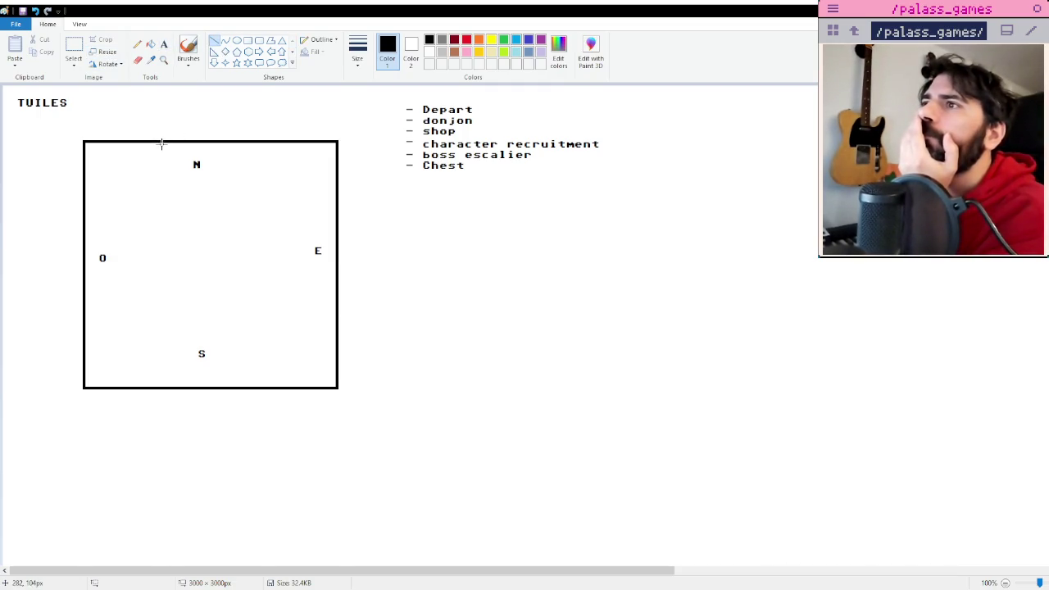
pyautogui.moveTo(161, 144); pyautogui.dragTo(162, 220)
pyautogui.moveTo(235, 149); pyautogui.dragTo(235, 310)
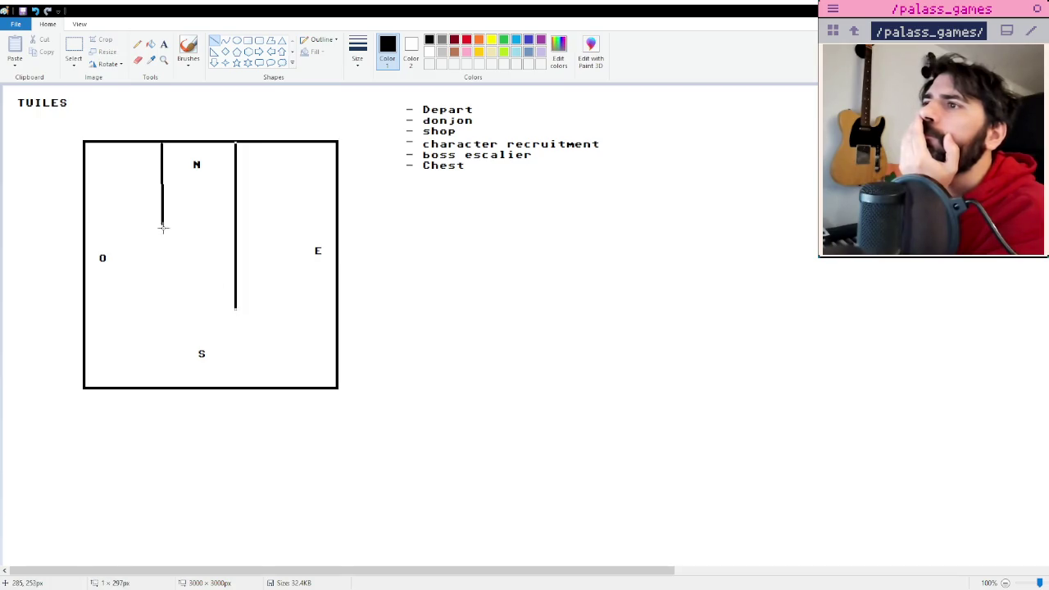
pyautogui.moveTo(162, 222); pyautogui.dragTo(92, 221)
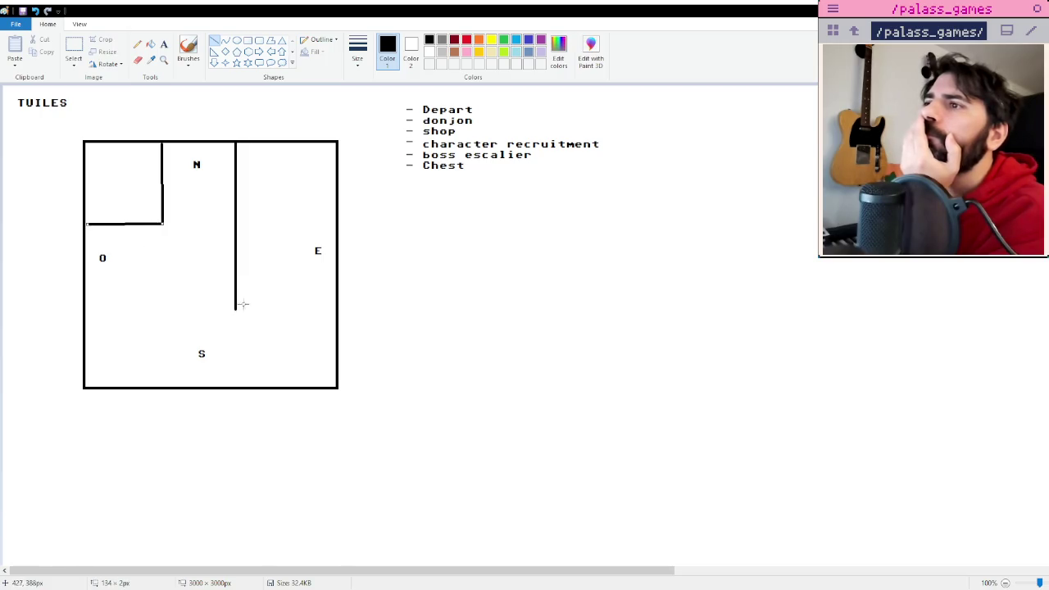
pyautogui.moveTo(236, 307); pyautogui.dragTo(90, 308)
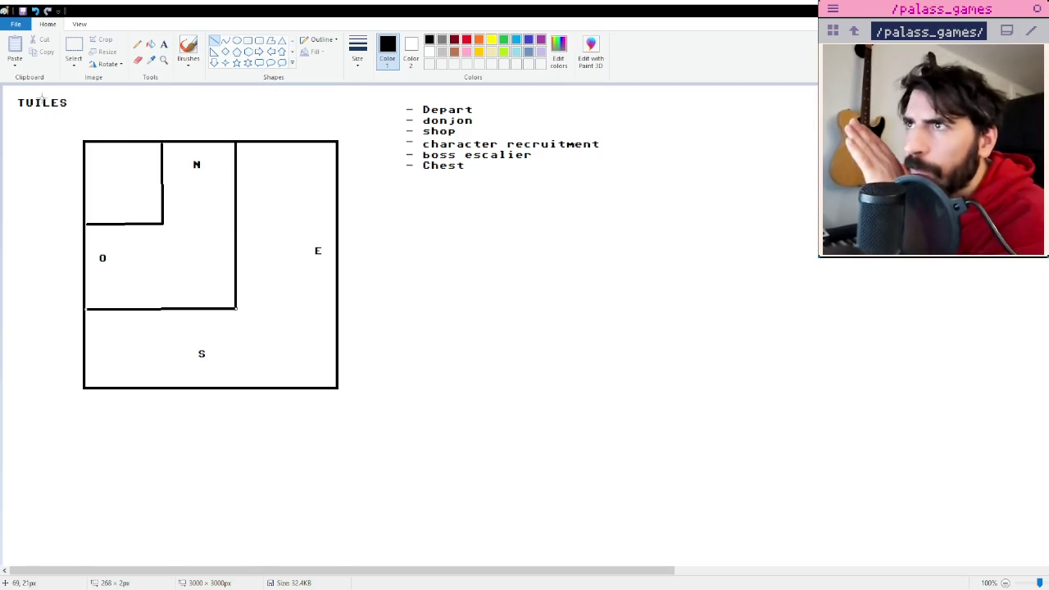
pyautogui.moveTo(16, 112); pyautogui.dragTo(79, 114)
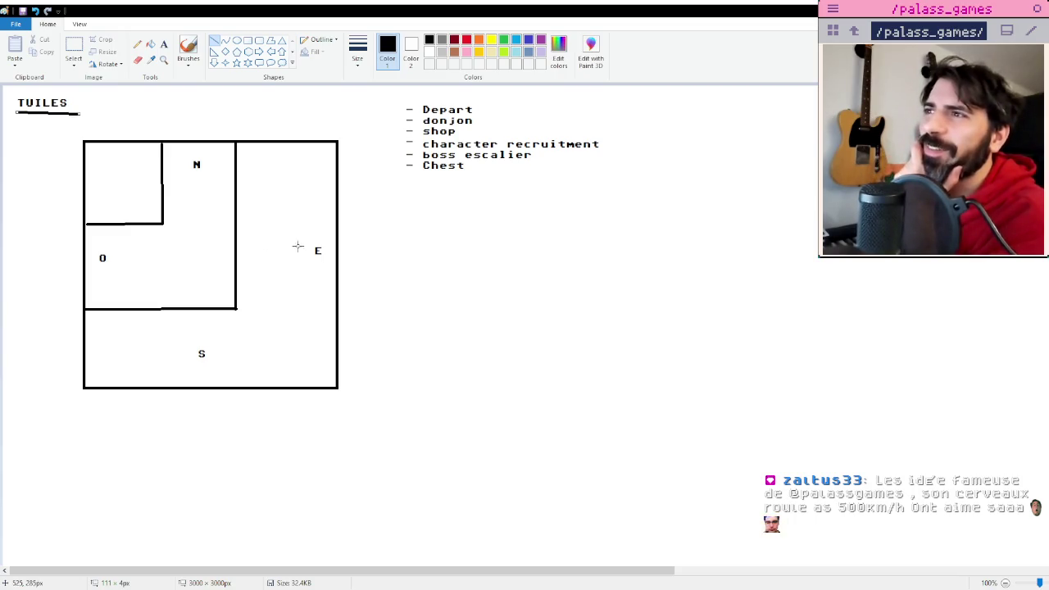
# Draw a second square tile below the first one.
pyautogui.click(248, 40)
pyautogui.scroll(-3, 129, 328)
pyautogui.scroll(3, 123, 281)
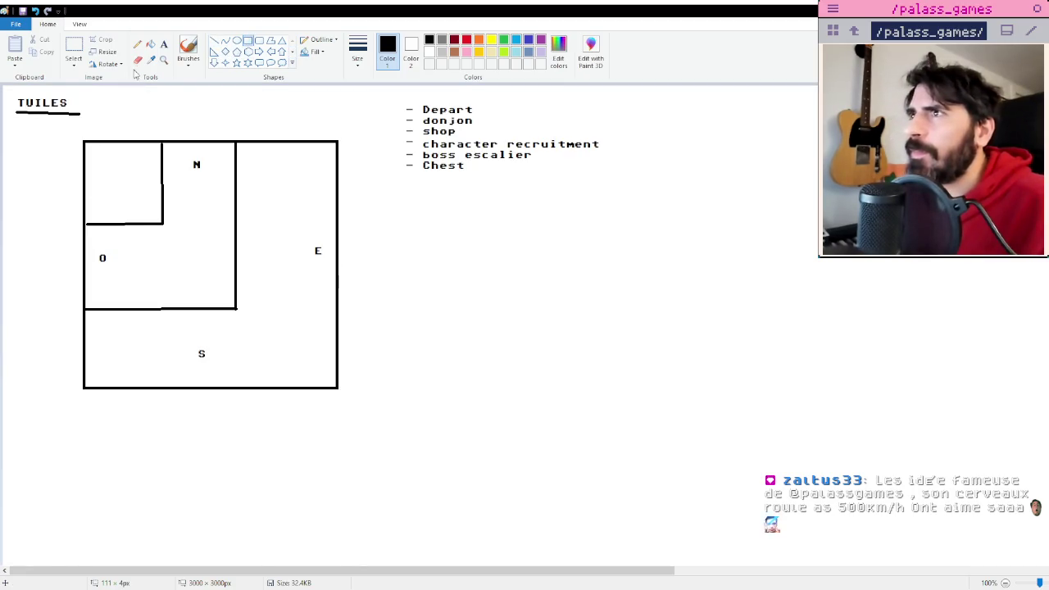
pyautogui.scroll(-3, 151, 327)
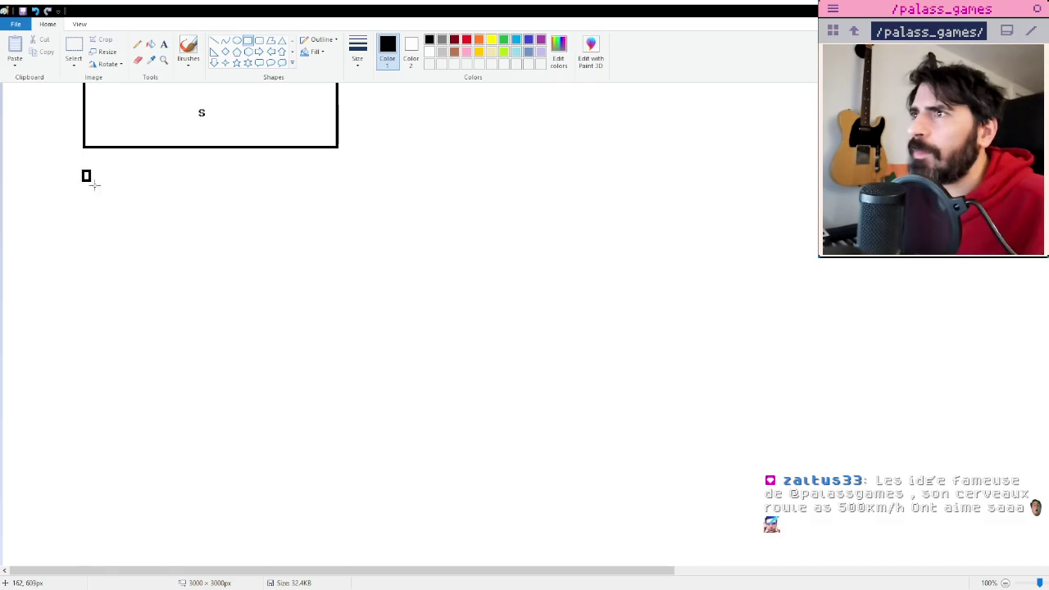
pyautogui.moveTo(94, 184); pyautogui.dragTo(339, 396)
pyautogui.scroll(3, 403, 379)
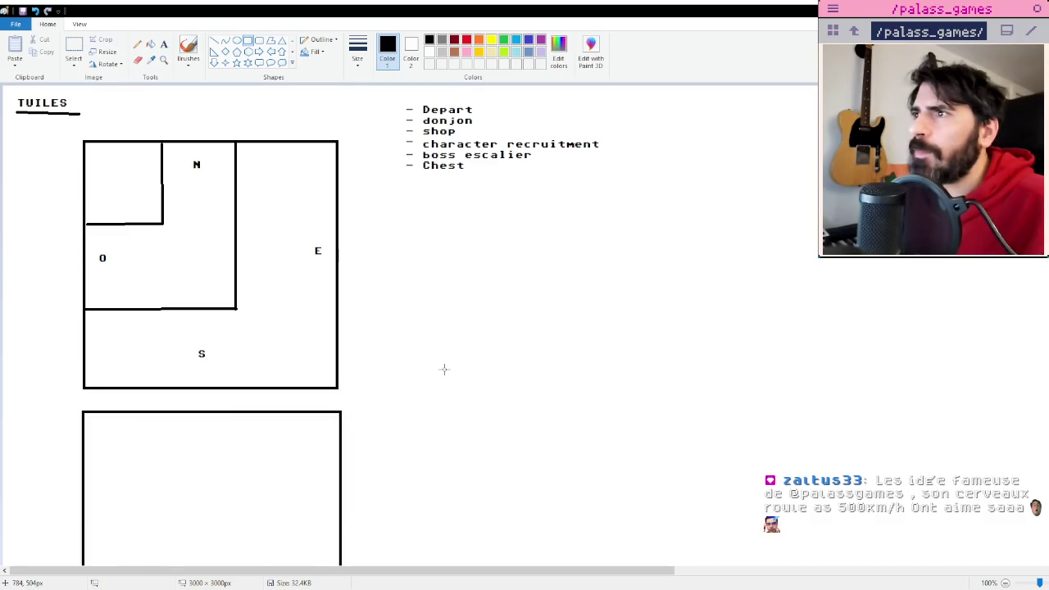
# Copy the first tile's N/O/E/S drawing into the lower box.
pyautogui.click(74, 47)
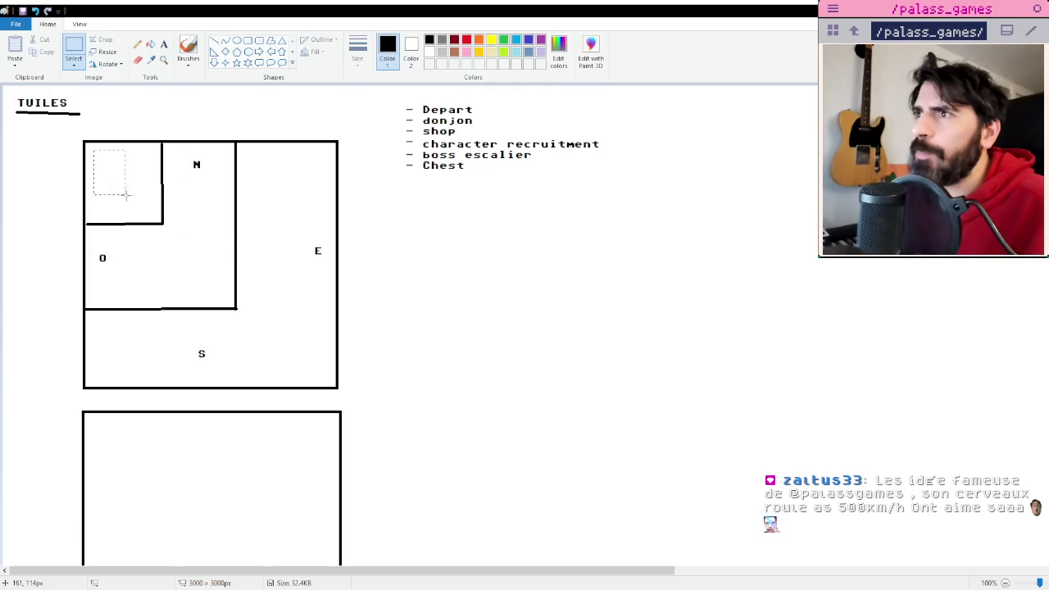
pyautogui.moveTo(312, 363); pyautogui.dragTo(311, 362)
pyautogui.scroll(-3, 402, 353)
pyautogui.moveTo(291, 107); pyautogui.dragTo(199, 283)
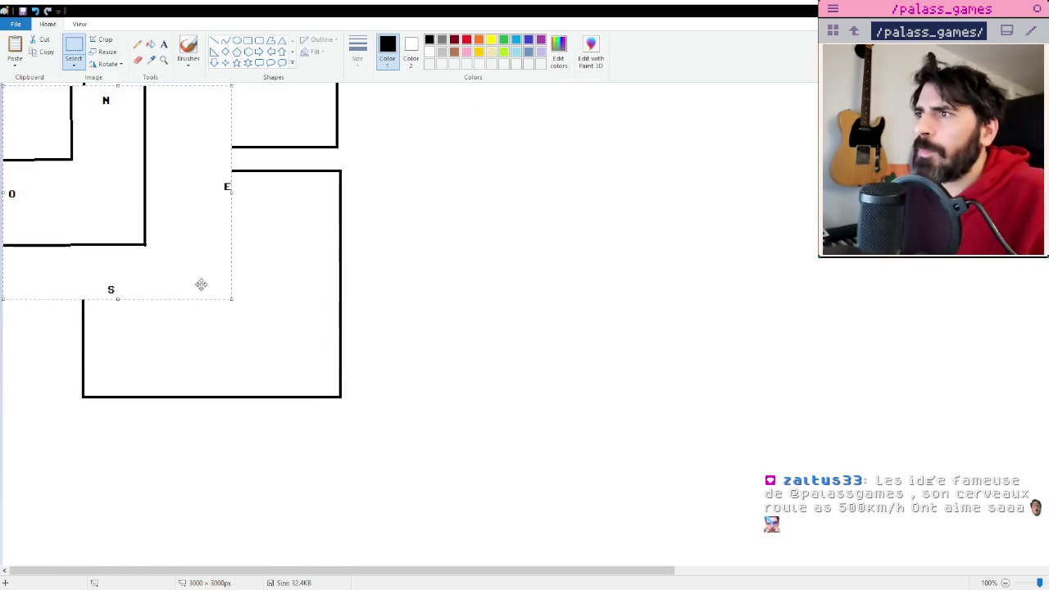
pyautogui.moveTo(138, 206)
pyautogui.mouseDown()
pyautogui.moveTo(256, 315)
pyautogui.moveTo(233, 295)
pyautogui.mouseUp()
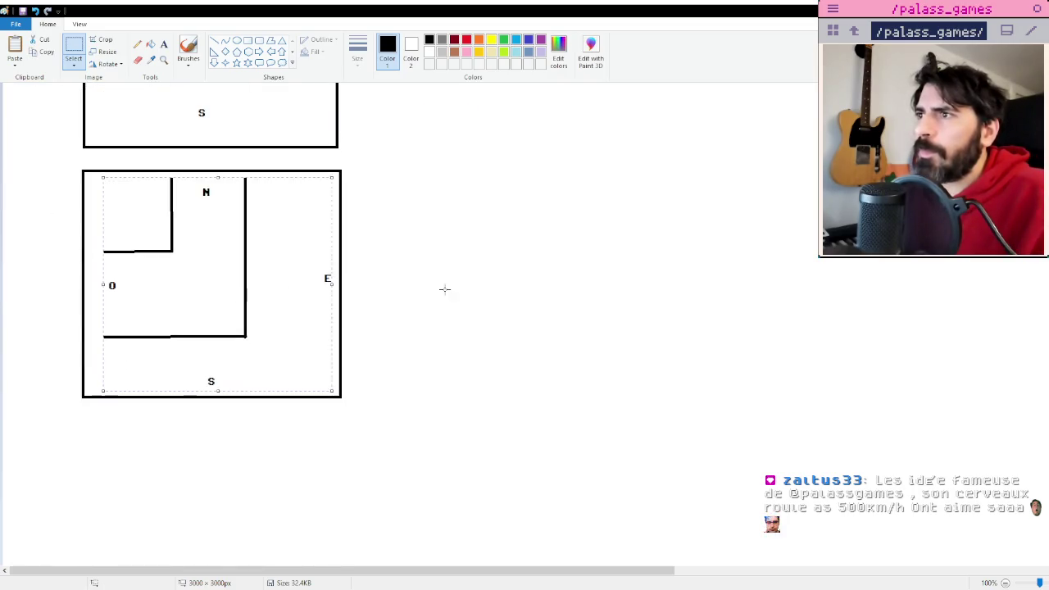
pyautogui.click(445, 287)
# Delete the copied walls from the lower tile.
pyautogui.moveTo(234, 175); pyautogui.dragTo(287, 336)
pyautogui.press('Delete')
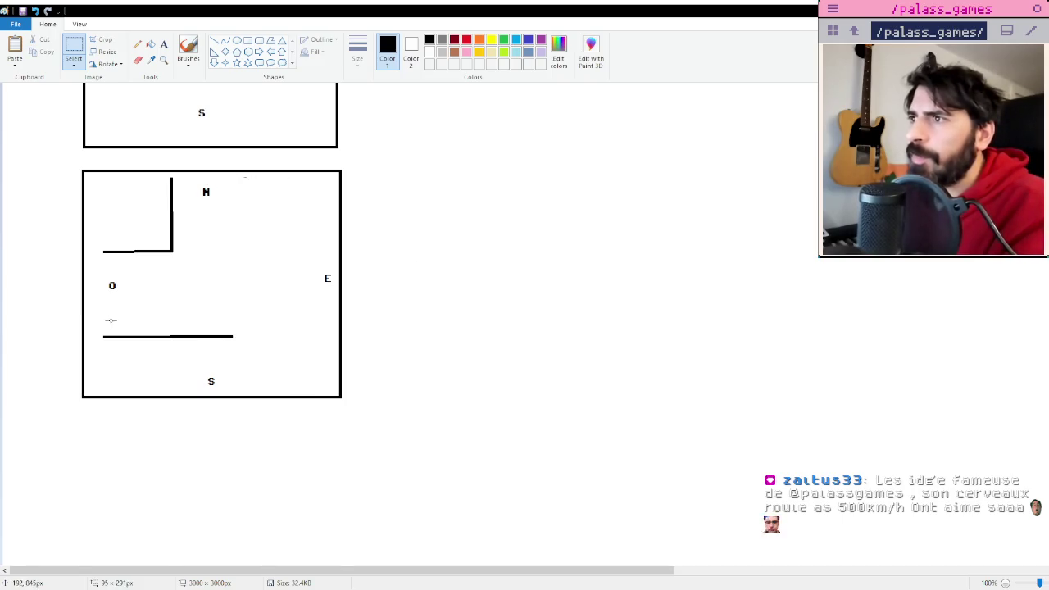
pyautogui.moveTo(150, 341); pyautogui.dragTo(251, 353)
pyautogui.press('Delete')
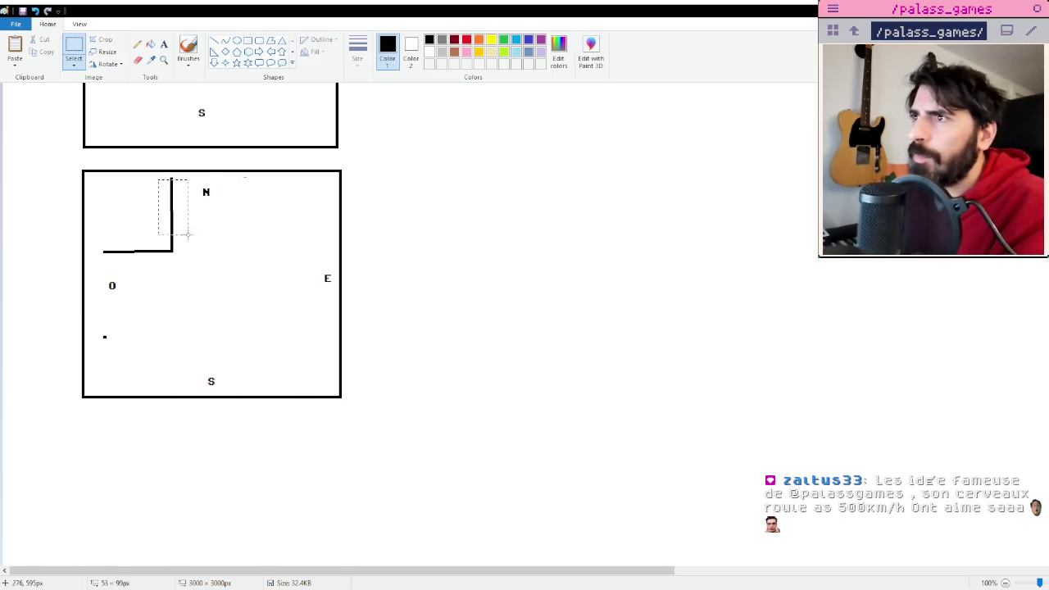
pyautogui.moveTo(188, 235); pyautogui.dragTo(187, 270)
pyautogui.press('Delete')
pyautogui.moveTo(94, 227); pyautogui.dragTo(175, 255)
pyautogui.press('Delete')
pyautogui.scroll(3, 224, 137)
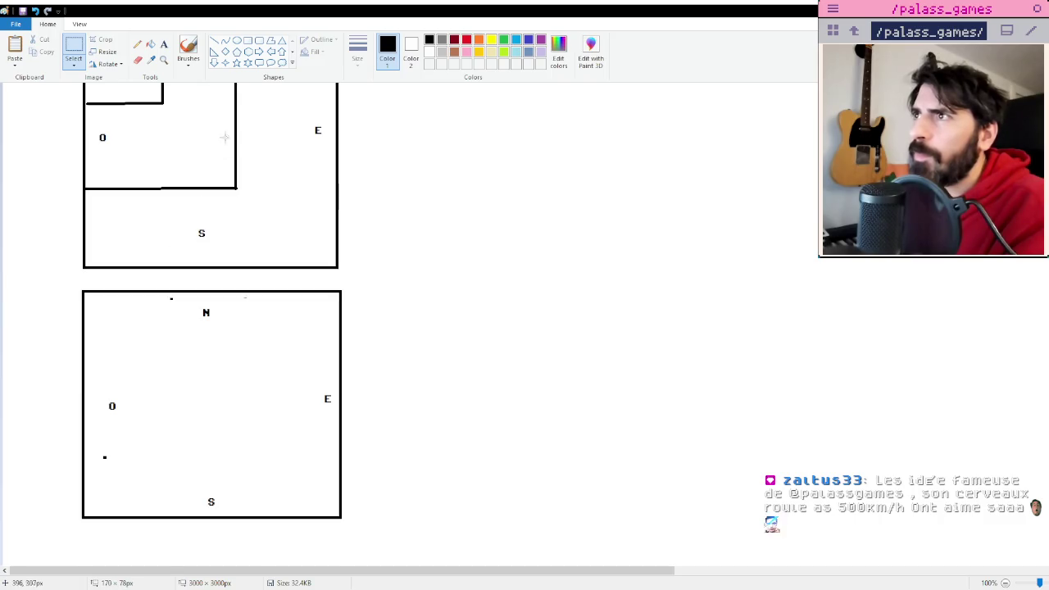
# Draw crossroads walls in the lower tile so it opens to all four sides.
pyautogui.click(214, 41)
pyautogui.scroll(3, 464, 240)
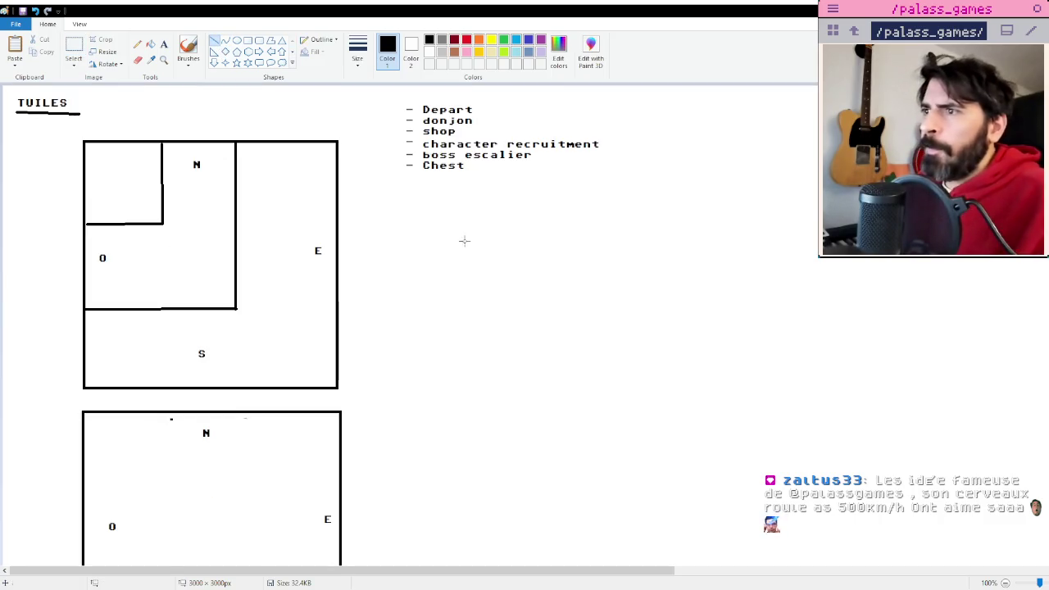
pyautogui.scroll(-3, 407, 270)
pyautogui.moveTo(173, 295)
pyautogui.mouseDown()
pyautogui.moveTo(160, 373)
pyautogui.moveTo(87, 376)
pyautogui.mouseUp()
pyautogui.moveTo(86, 424)
pyautogui.mouseDown()
pyautogui.moveTo(177, 425)
pyautogui.moveTo(181, 517)
pyautogui.moveTo(243, 424)
pyautogui.moveTo(334, 426)
pyautogui.mouseUp()
pyautogui.moveTo(338, 367)
pyautogui.mouseDown()
pyautogui.moveTo(246, 370)
pyautogui.moveTo(251, 298)
pyautogui.mouseUp()
pyautogui.scroll(3, 446, 297)
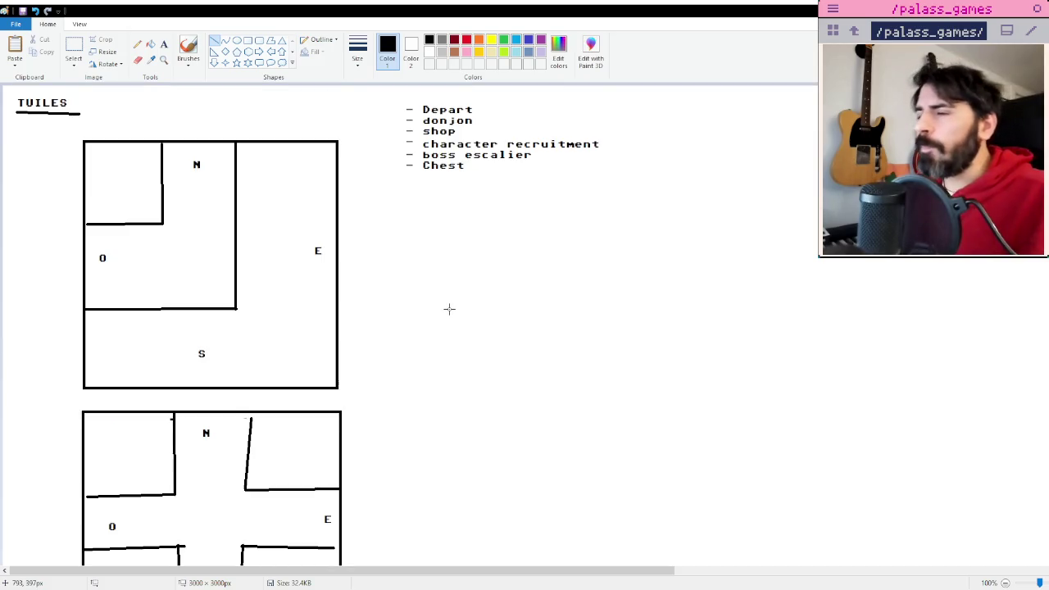
pyautogui.scroll(-3, 320, 244)
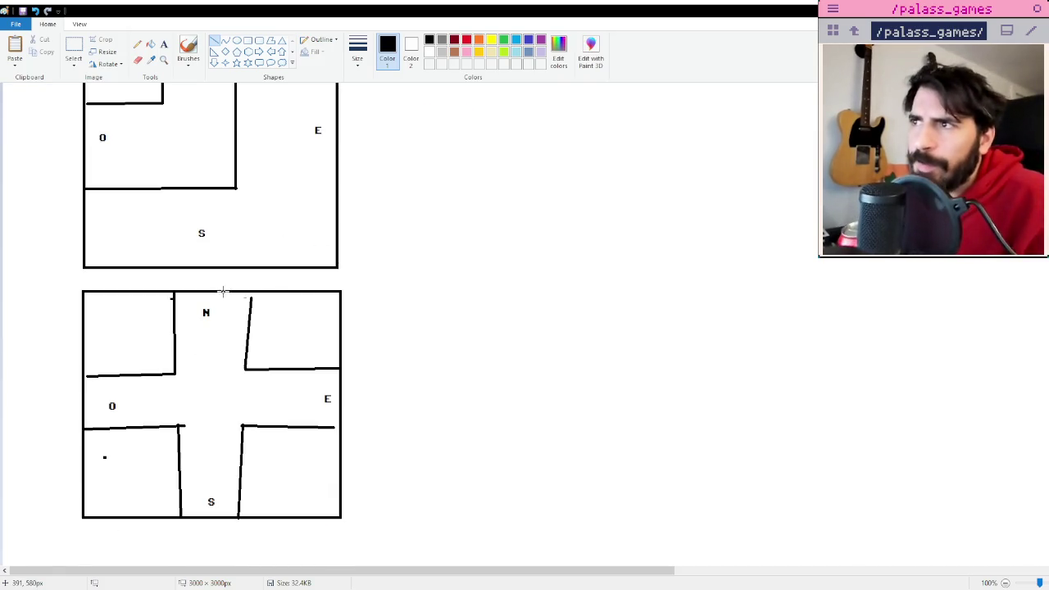
pyautogui.scroll(3, 225, 295)
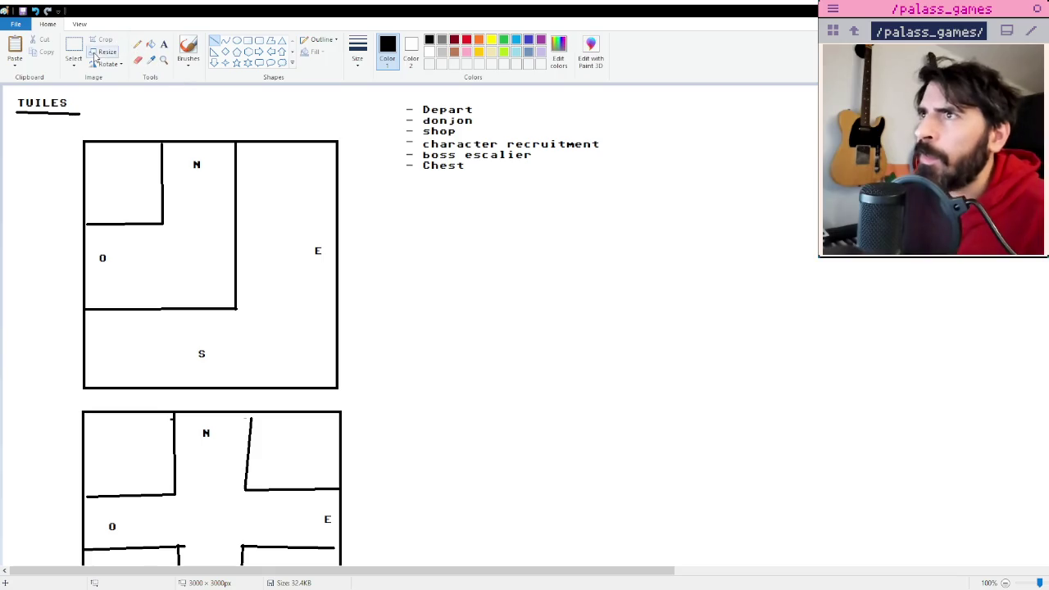
# Add the label 'directionels' right of the TUILES title, correcting the typo.
pyautogui.click(162, 48)
pyautogui.click(122, 119)
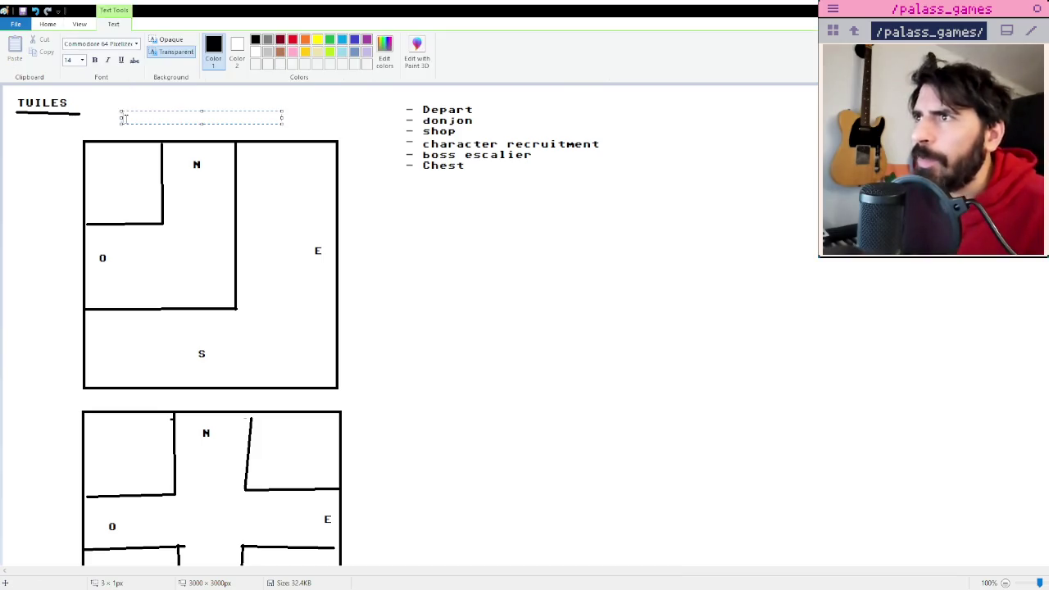
pyautogui.write('directio')
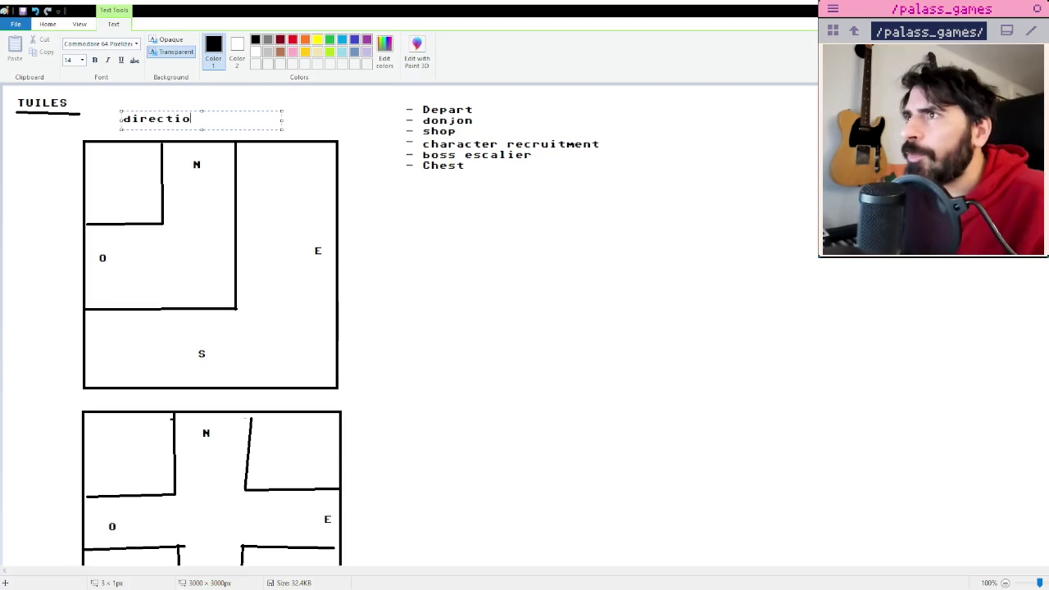
pyautogui.write('nlie')
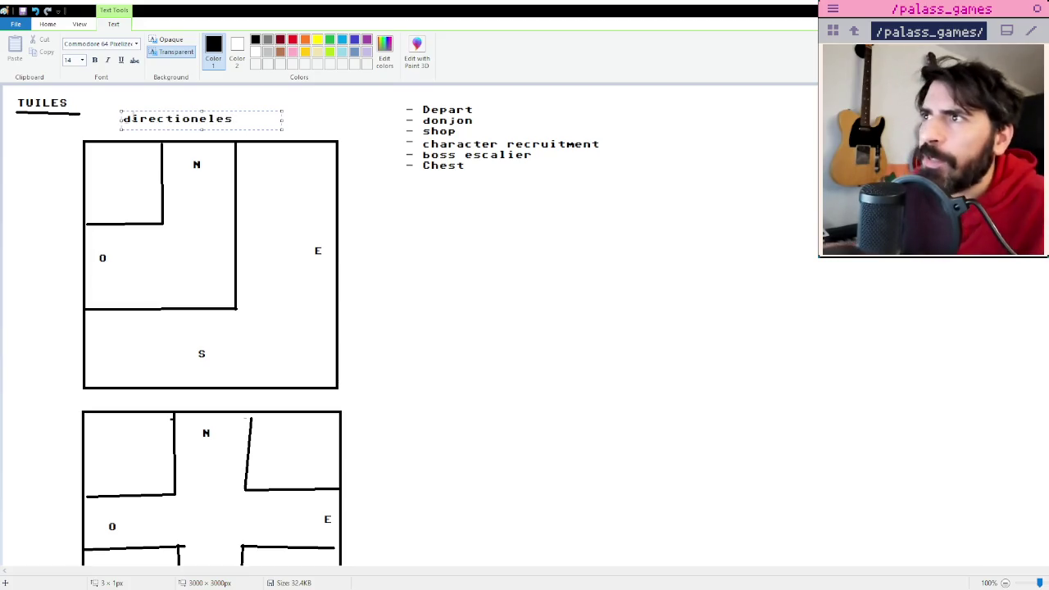
pyautogui.press('BackSpace')
pyautogui.press('BackSpace')
pyautogui.write('s')
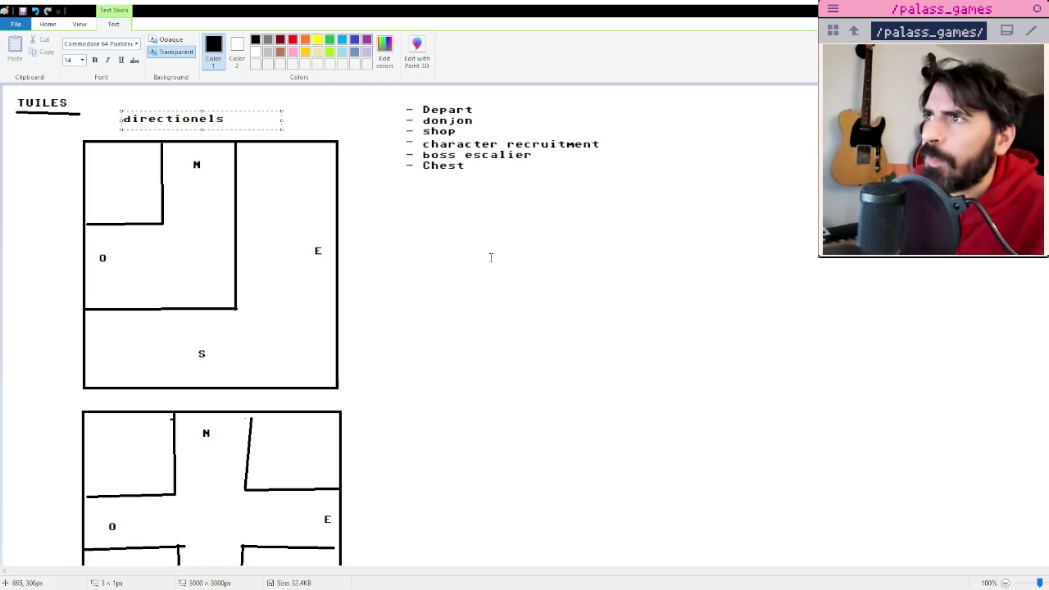
pyautogui.click(511, 257)
pyautogui.click(414, 168)
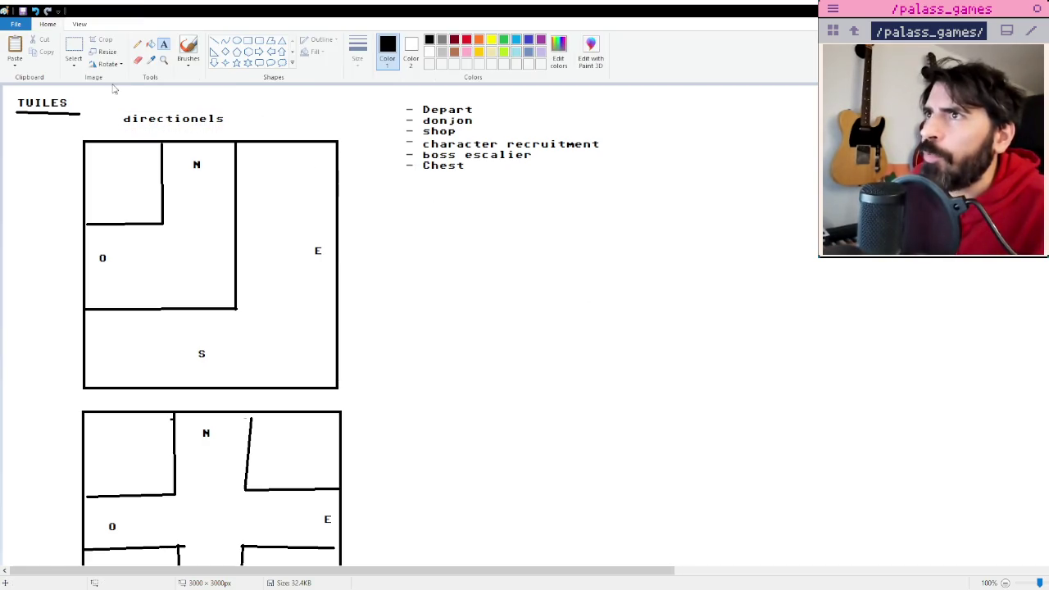
# Move the Depart-to-Chest list down and right, beside the first directional tile.
pyautogui.click(74, 46)
pyautogui.moveTo(383, 94); pyautogui.dragTo(613, 223)
pyautogui.moveTo(488, 139); pyautogui.dragTo(504, 243)
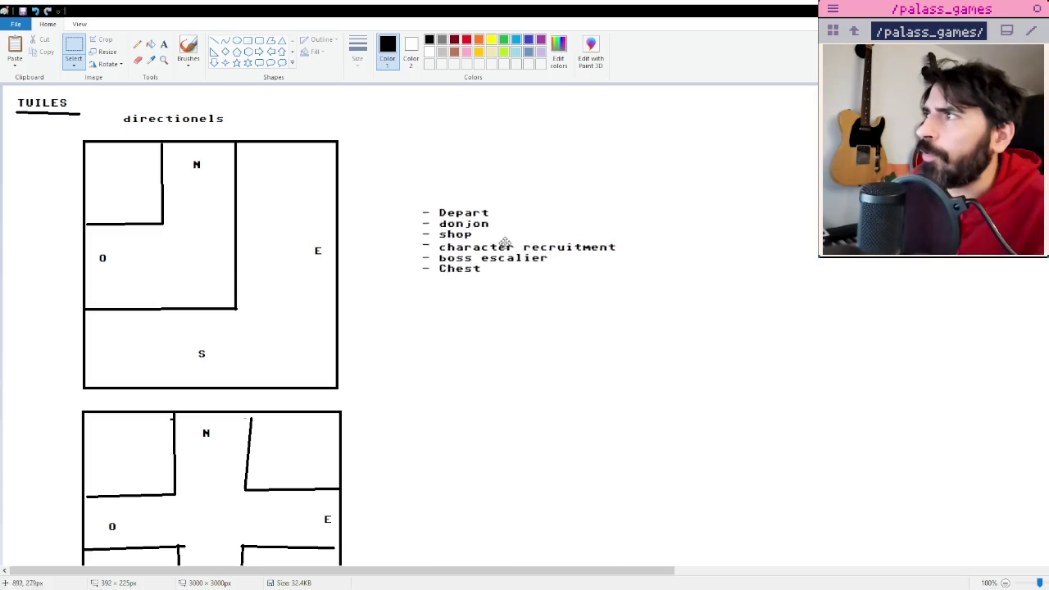
pyautogui.moveTo(380, 173); pyautogui.dragTo(656, 331)
pyautogui.moveTo(523, 262); pyautogui.dragTo(584, 288)
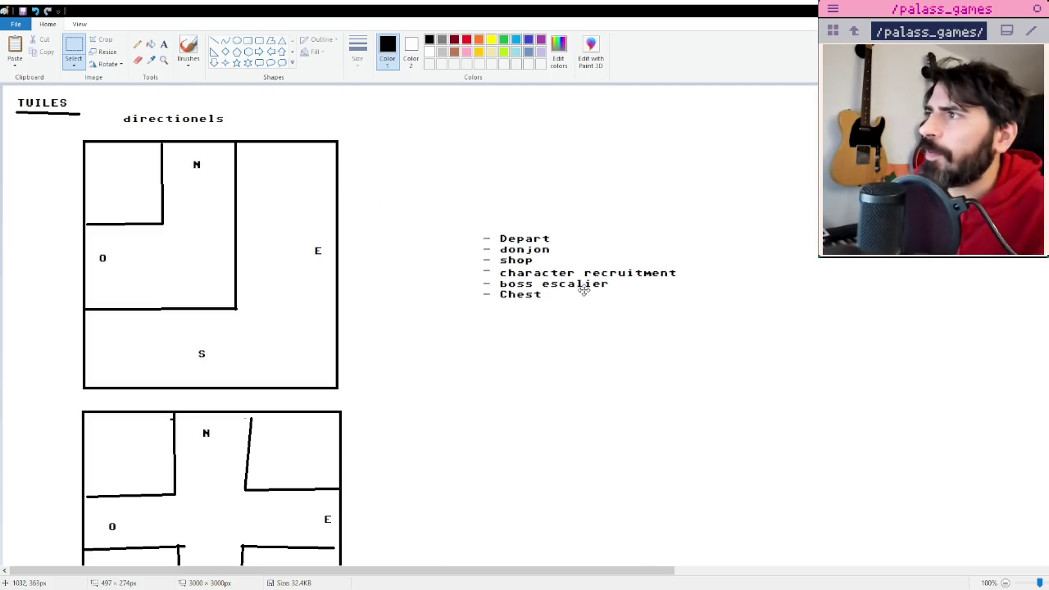
pyautogui.click(608, 182)
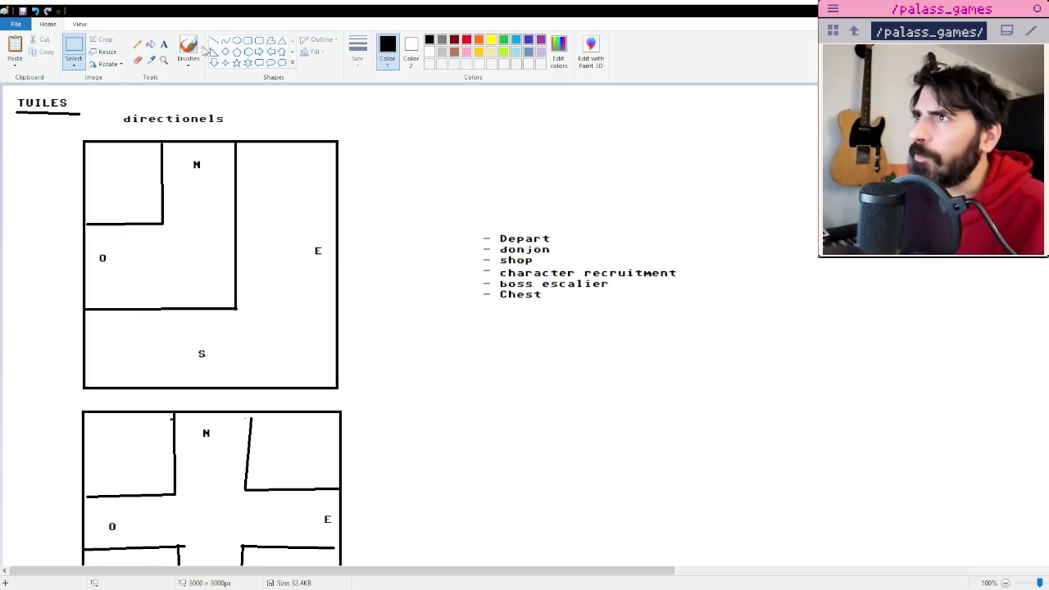
pyautogui.click(248, 40)
pyautogui.scroll(-3, 412, 321)
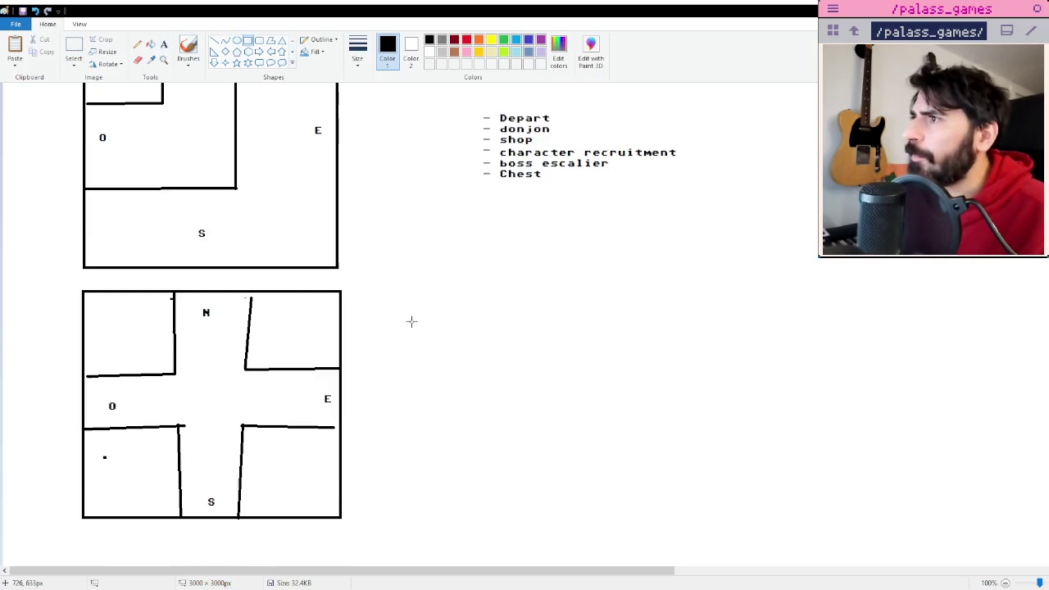
# Draw a third tile right of the crossroads holding a chest with body, lid and lock.
pyautogui.moveTo(427, 294); pyautogui.dragTo(676, 520)
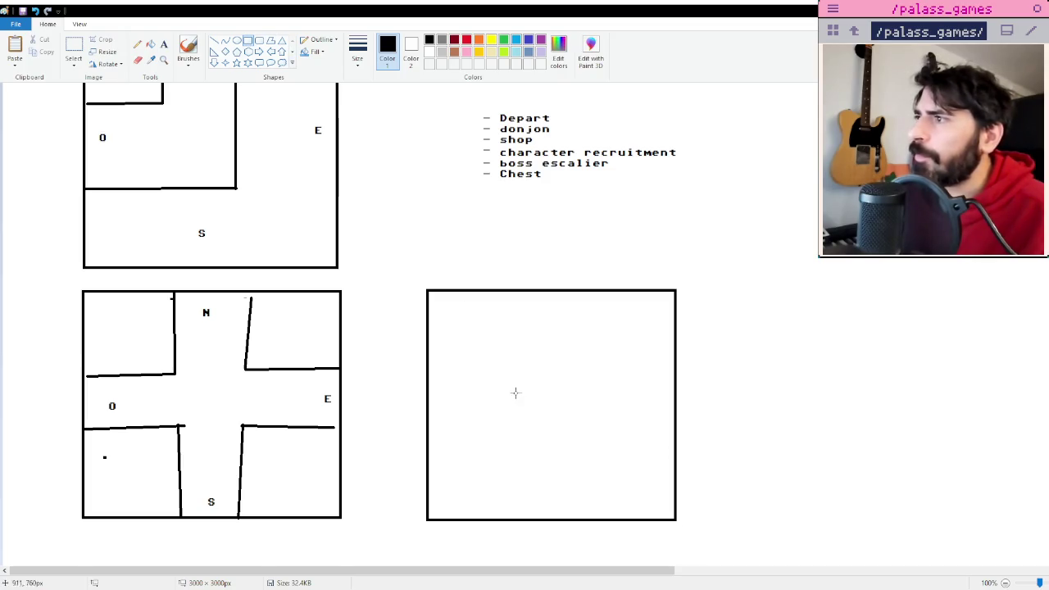
pyautogui.moveTo(497, 390); pyautogui.dragTo(601, 448)
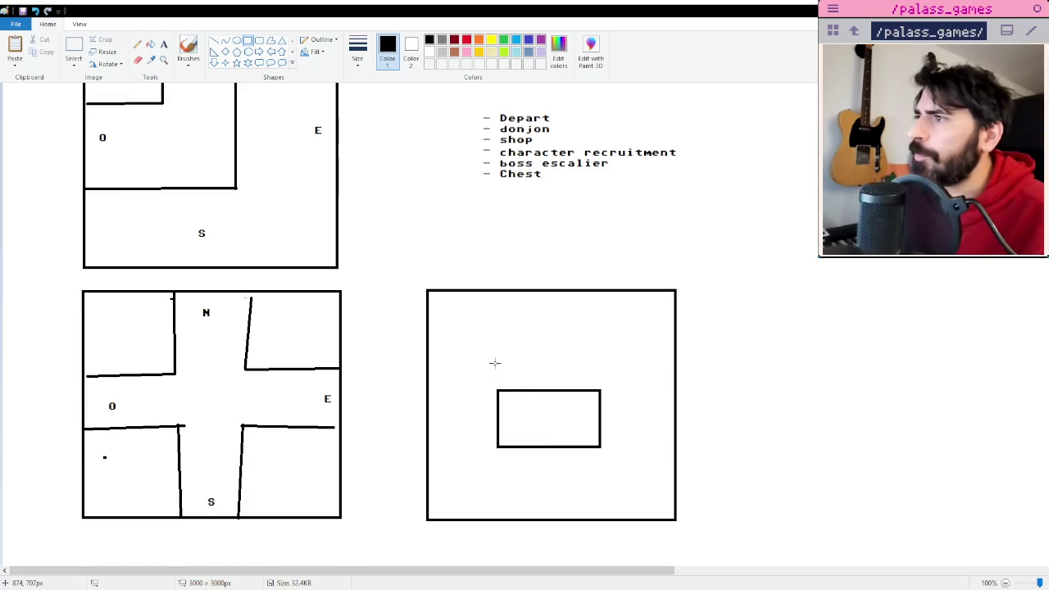
pyautogui.moveTo(494, 362); pyautogui.dragTo(601, 391)
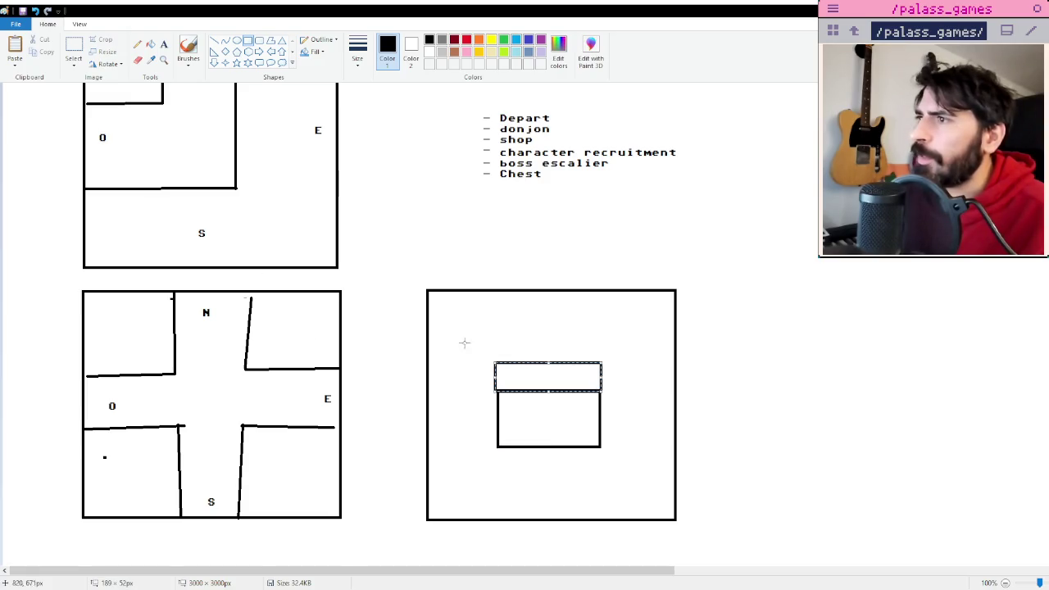
pyautogui.click(630, 367)
pyautogui.moveTo(535, 395); pyautogui.dragTo(566, 404)
pyautogui.click(779, 372)
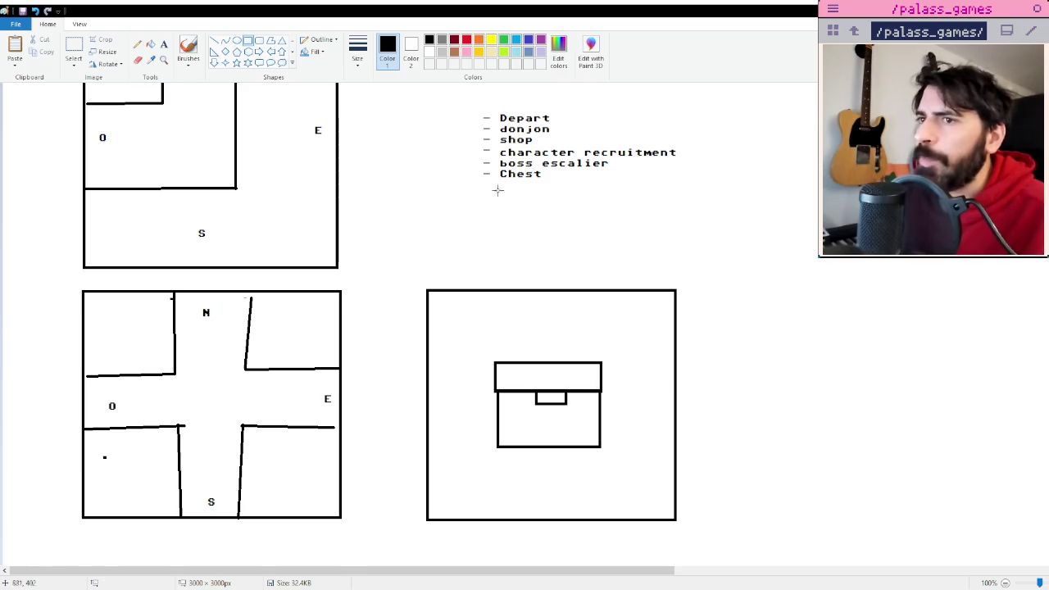
pyautogui.click(74, 50)
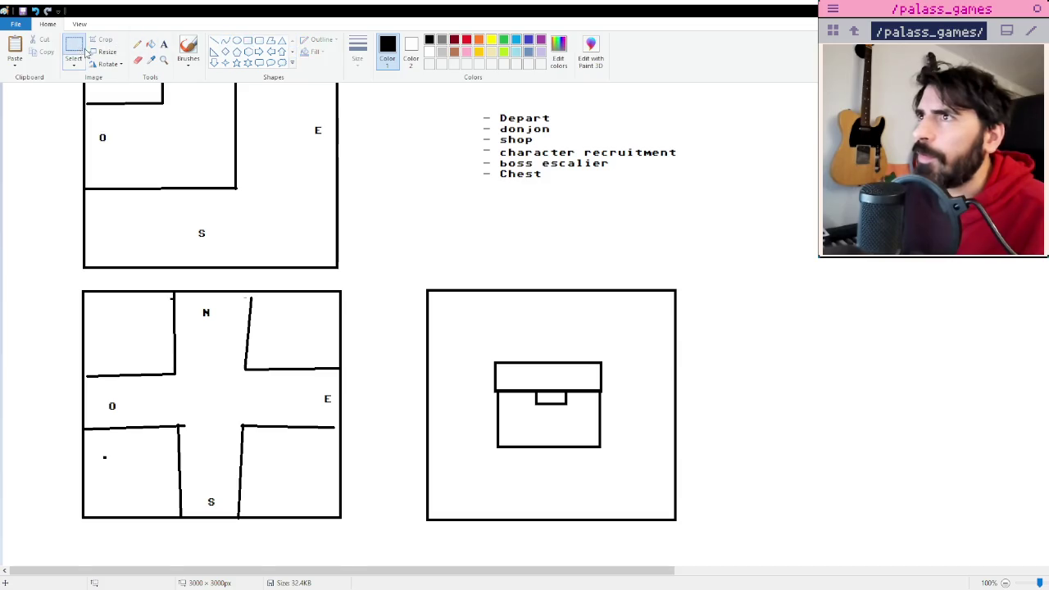
pyautogui.moveTo(517, 135); pyautogui.dragTo(810, 216)
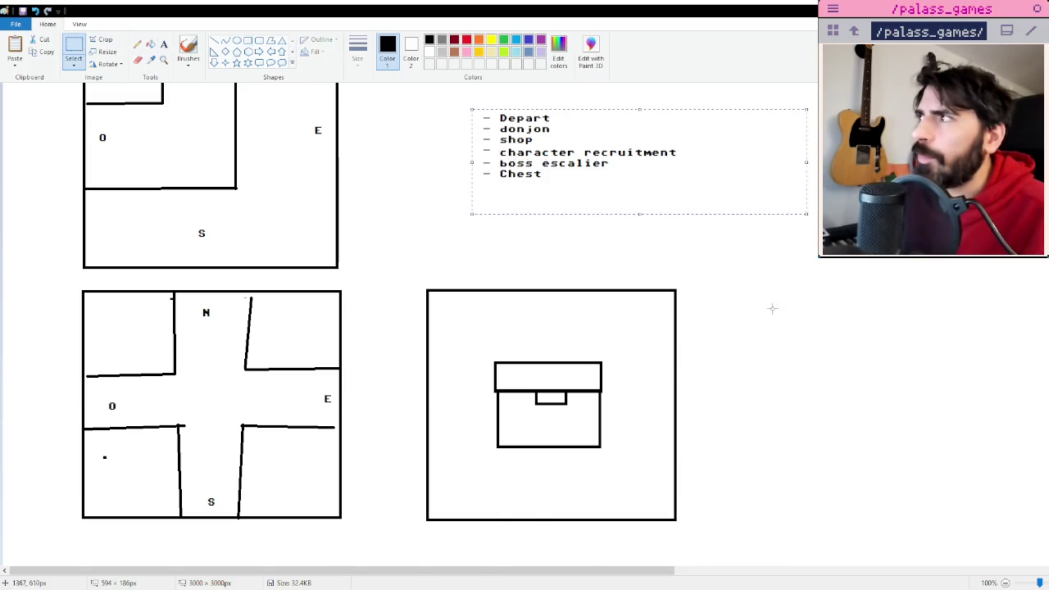
# Shift the chest tile left, closer to the crossroads tile.
pyautogui.scroll(3, 784, 369)
pyautogui.scroll(-6, 571, 312)
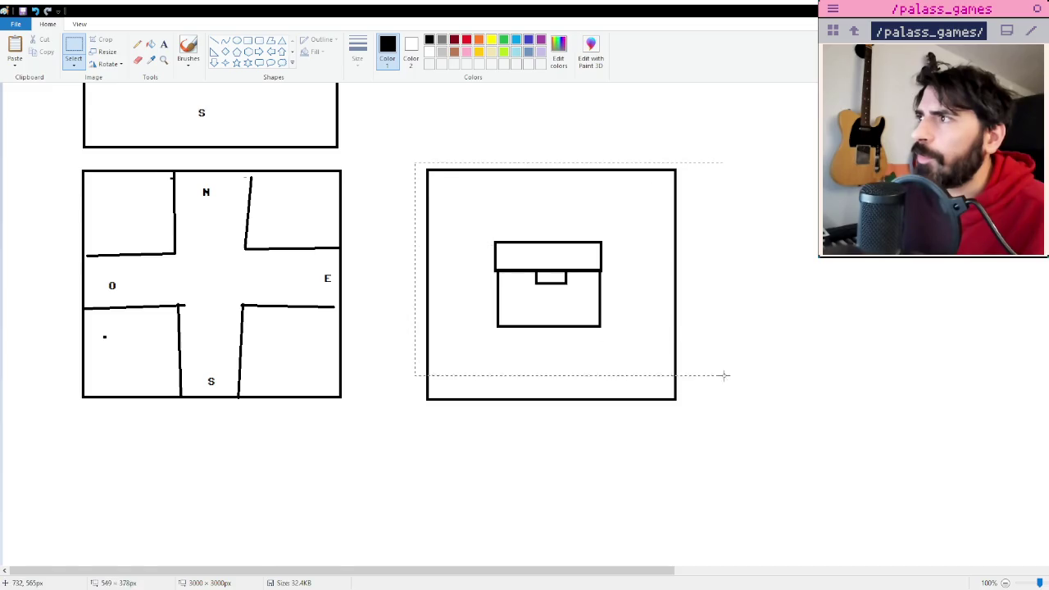
pyautogui.moveTo(417, 165); pyautogui.dragTo(727, 390)
pyautogui.click(781, 342)
pyautogui.moveTo(394, 151); pyautogui.dragTo(726, 421)
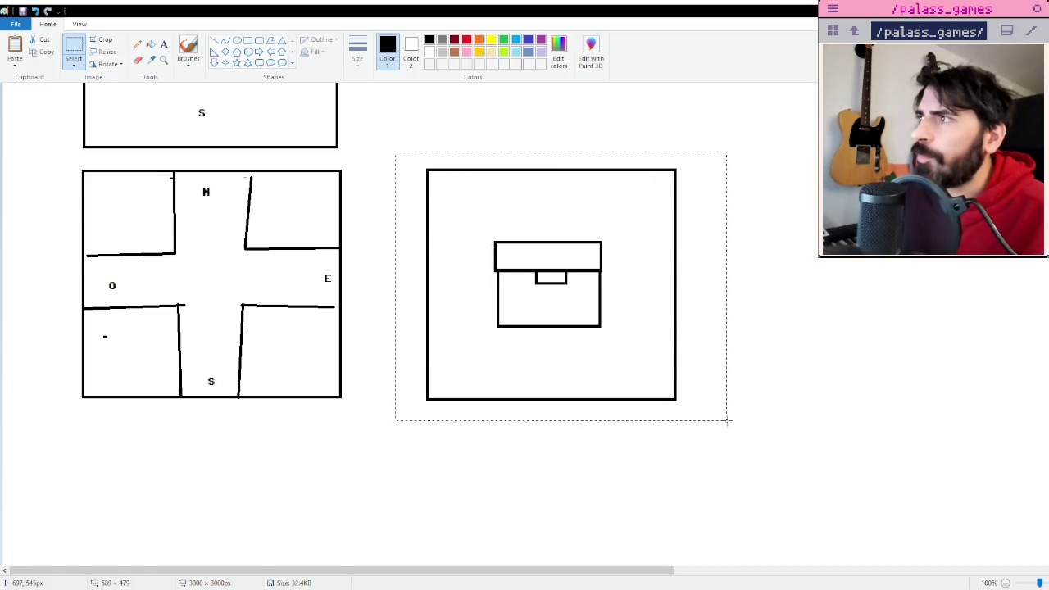
pyautogui.moveTo(652, 336)
pyautogui.mouseDown()
pyautogui.moveTo(331, 338)
pyautogui.moveTo(626, 337)
pyautogui.mouseUp()
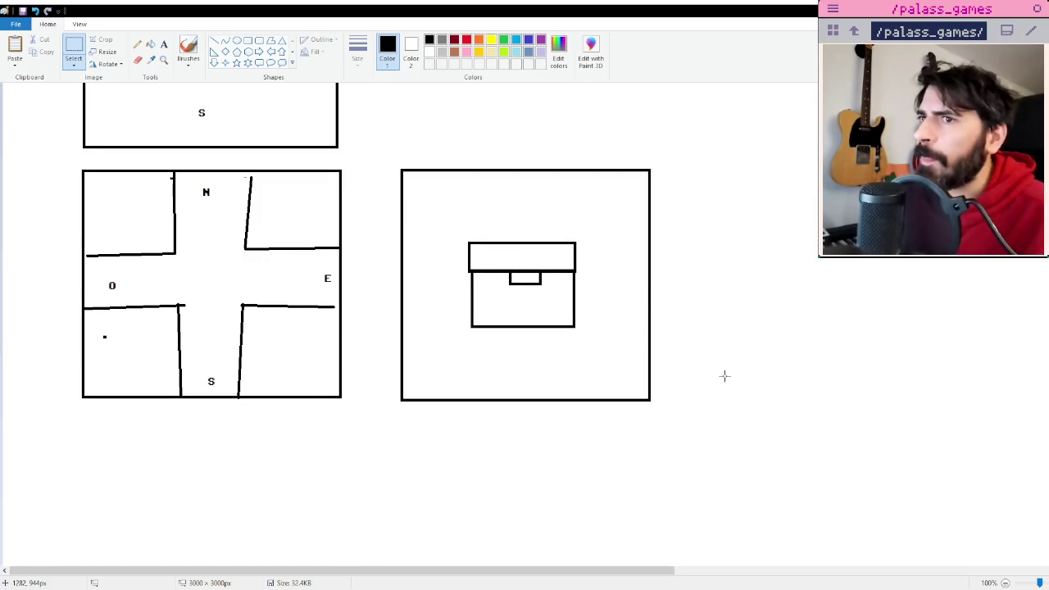
pyautogui.scroll(3, 724, 376)
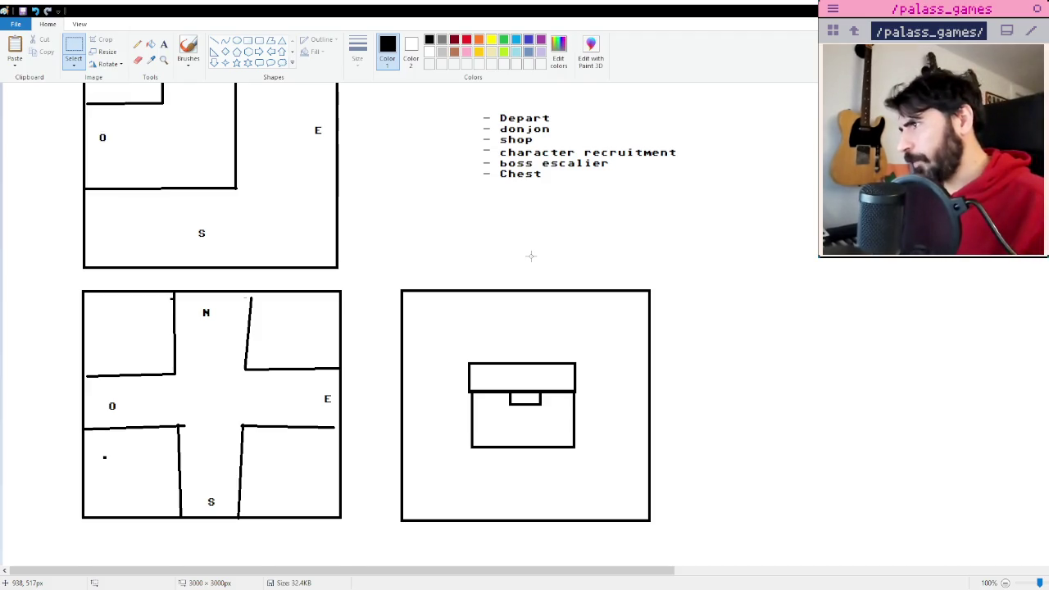
pyautogui.moveTo(148, 312); pyautogui.dragTo(159, 331)
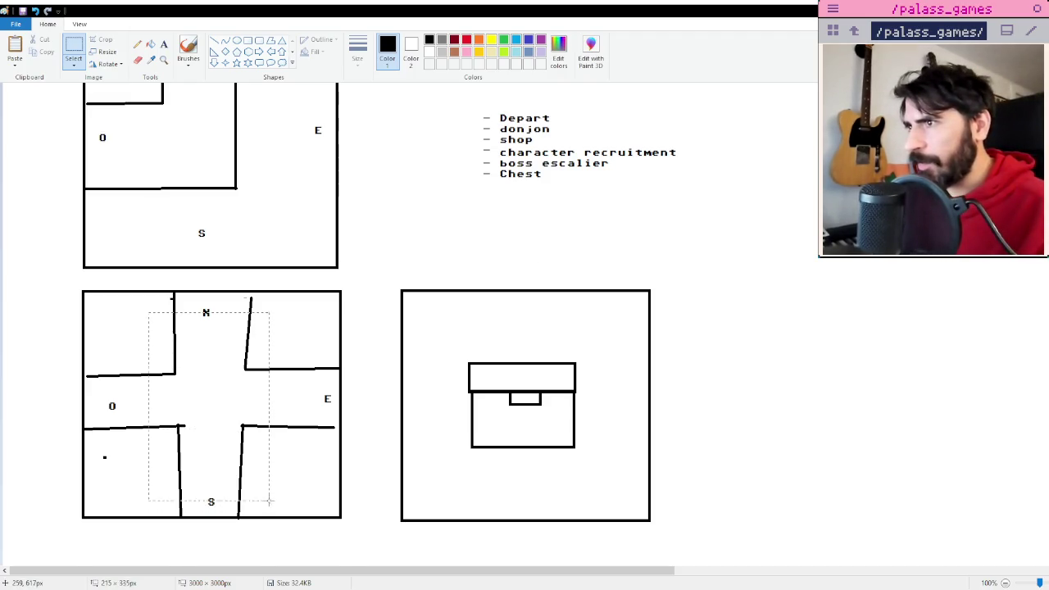
pyautogui.click(354, 466)
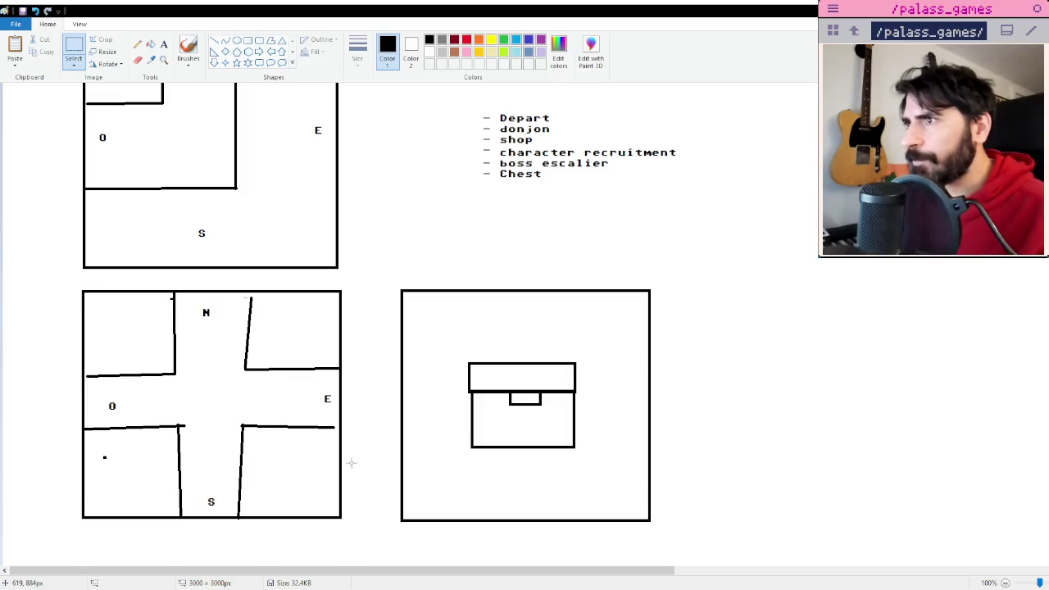
pyautogui.scroll(3, 579, 100)
pyautogui.click(163, 43)
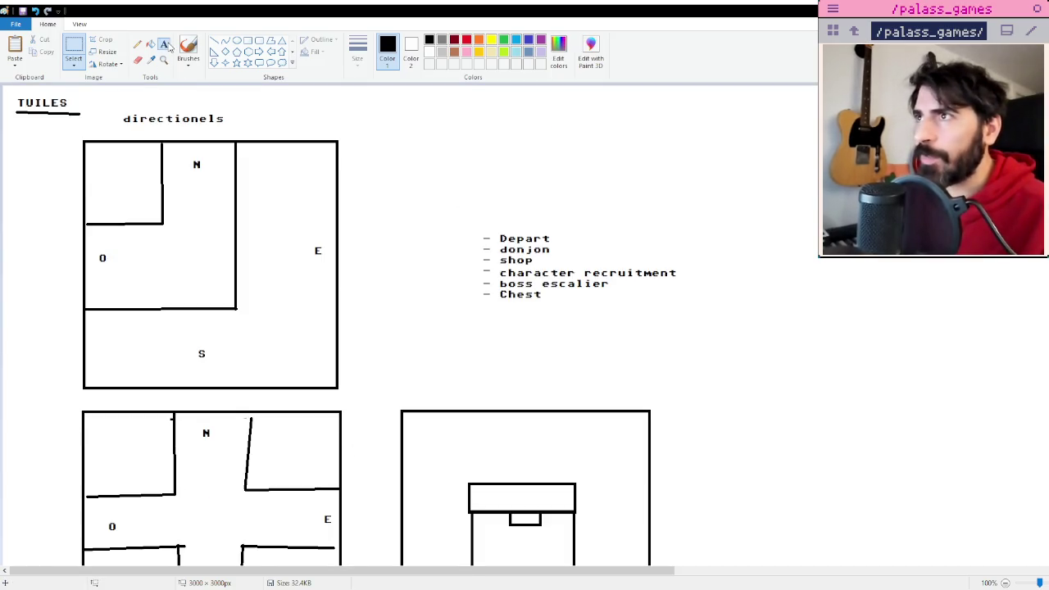
# Add a '- encounter' entry below Chest, replacing the first-typed 'enemies'.
pyautogui.click(482, 309)
pyautogui.write('- ')
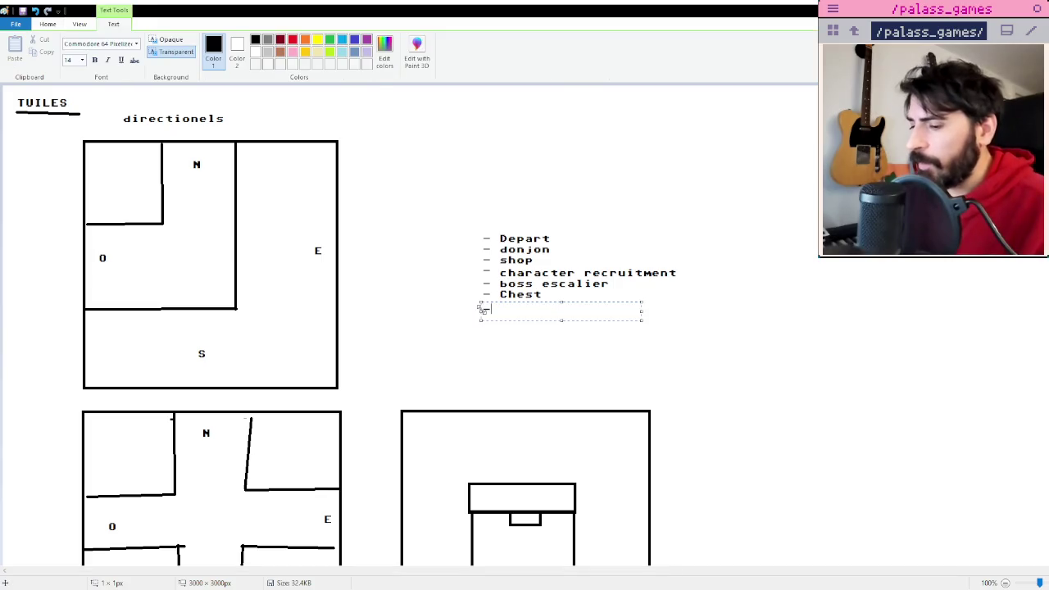
pyautogui.write('enemies')
pyautogui.click(836, 451)
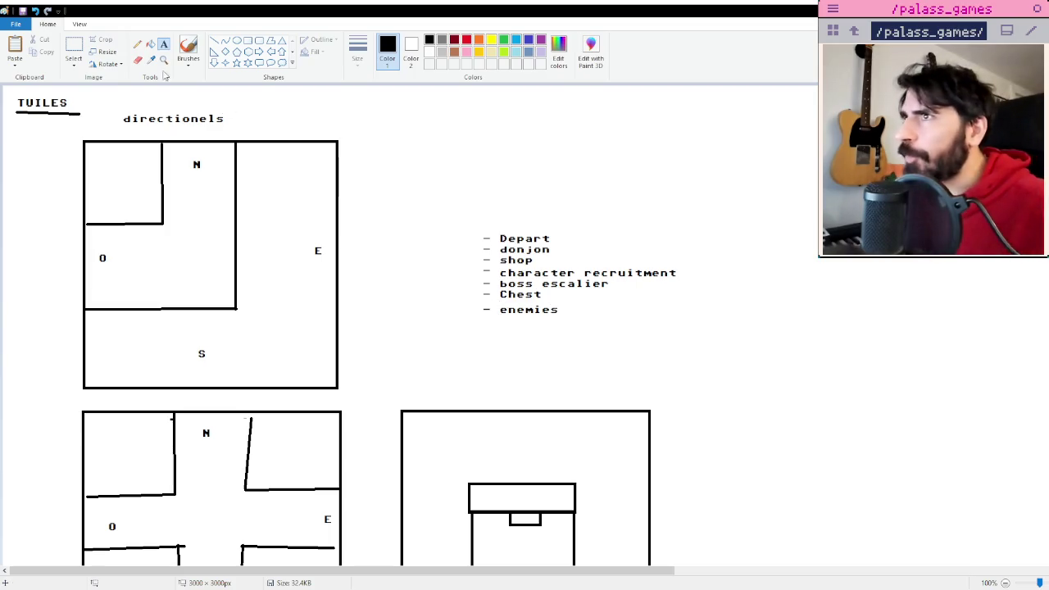
pyautogui.hotkey('ctrl', 'a')
pyautogui.moveTo(498, 302); pyautogui.dragTo(567, 323)
pyautogui.press('Delete')
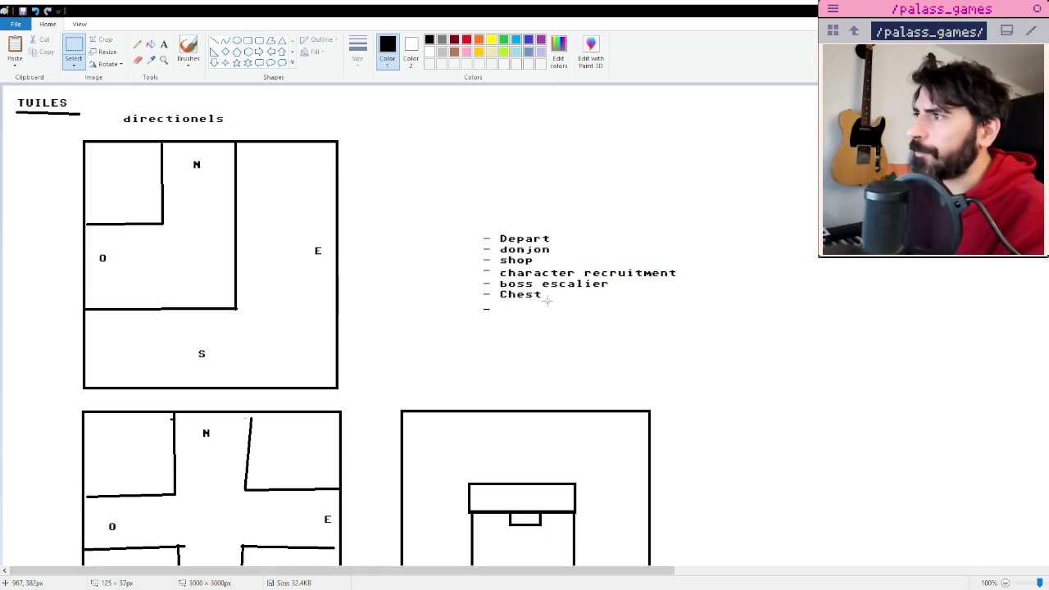
pyautogui.click(164, 44)
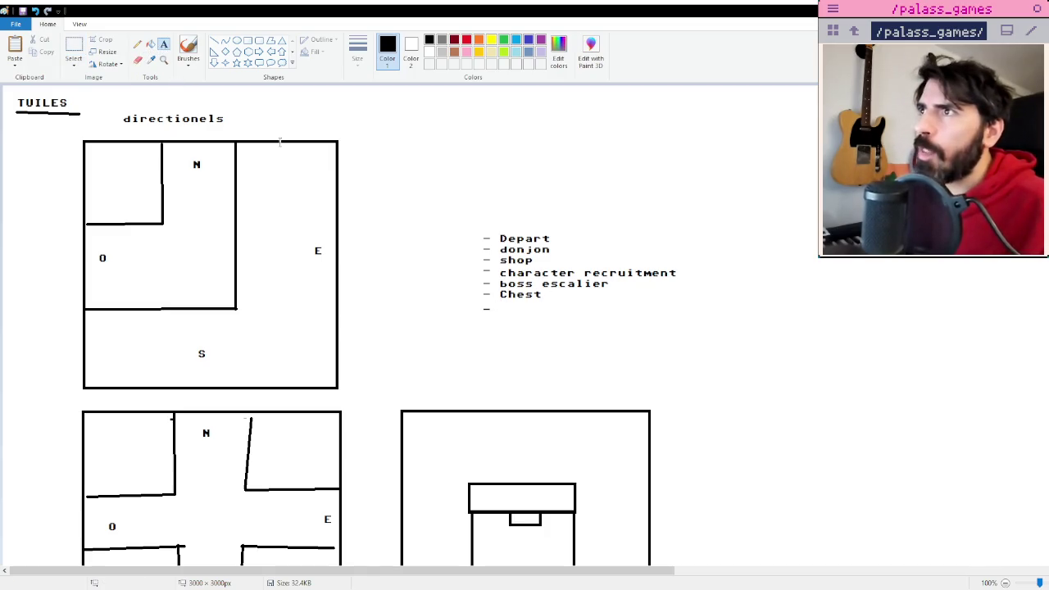
pyautogui.click(500, 303)
pyautogui.write('encounte')
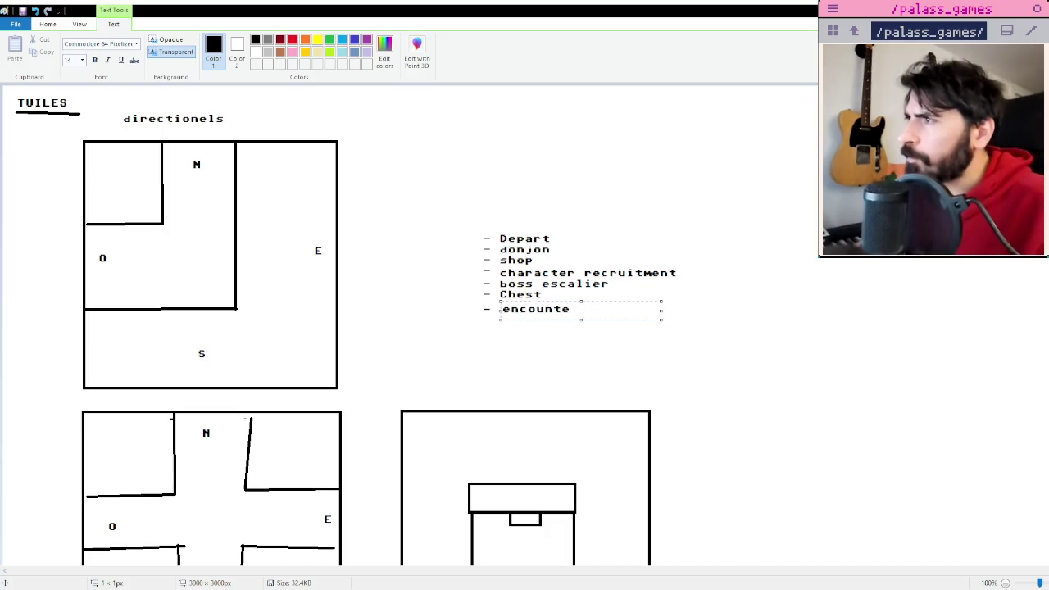
pyautogui.write('r')
pyautogui.click(773, 312)
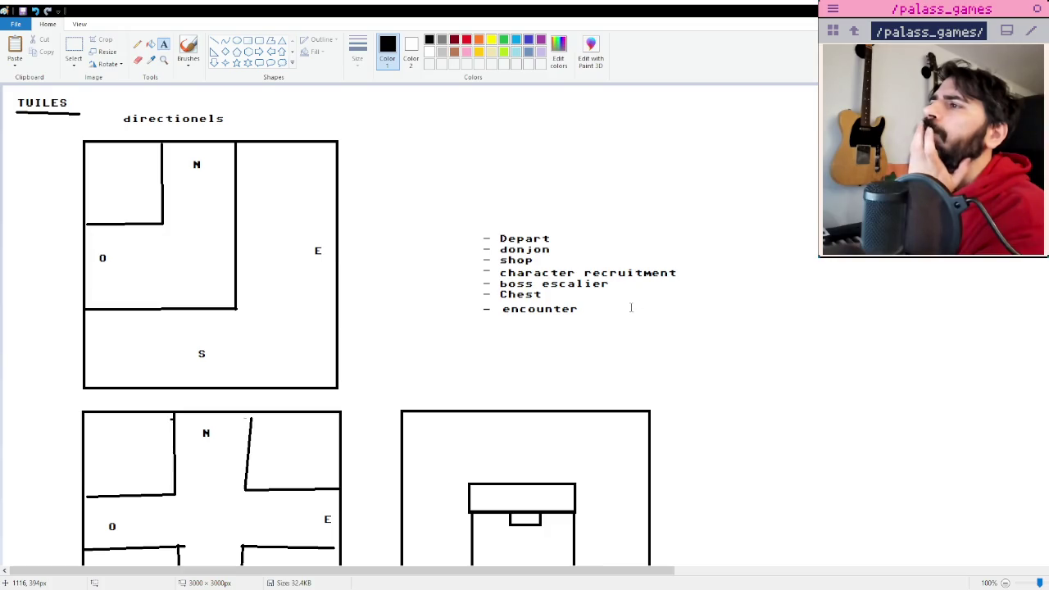
pyautogui.click(486, 177)
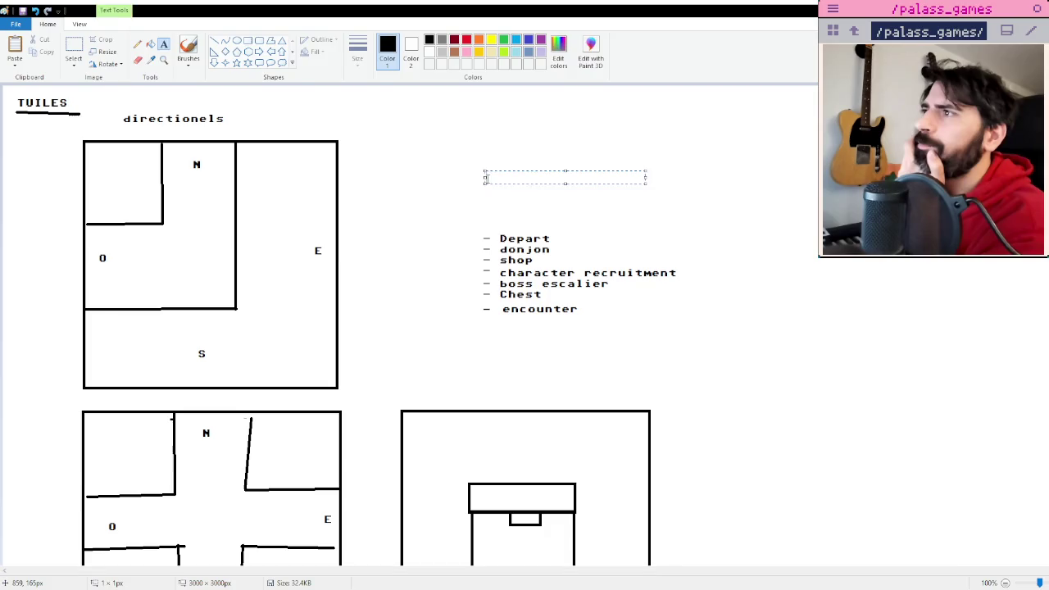
# Add the heading 'Cartes environnements' on one line above the tile-type list.
pyautogui.click(537, 186)
pyautogui.click(479, 176)
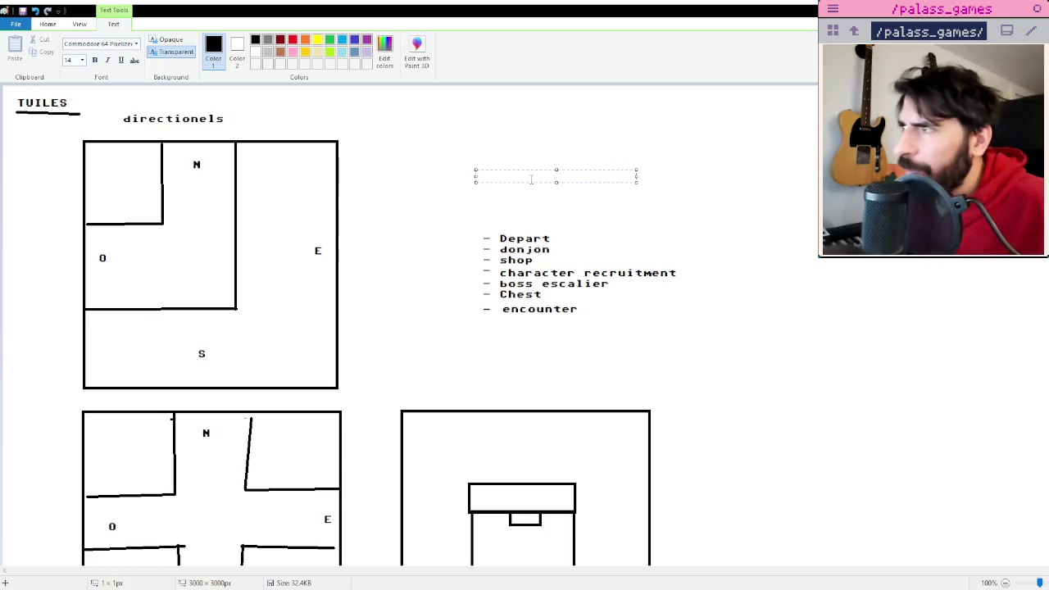
pyautogui.write('Car')
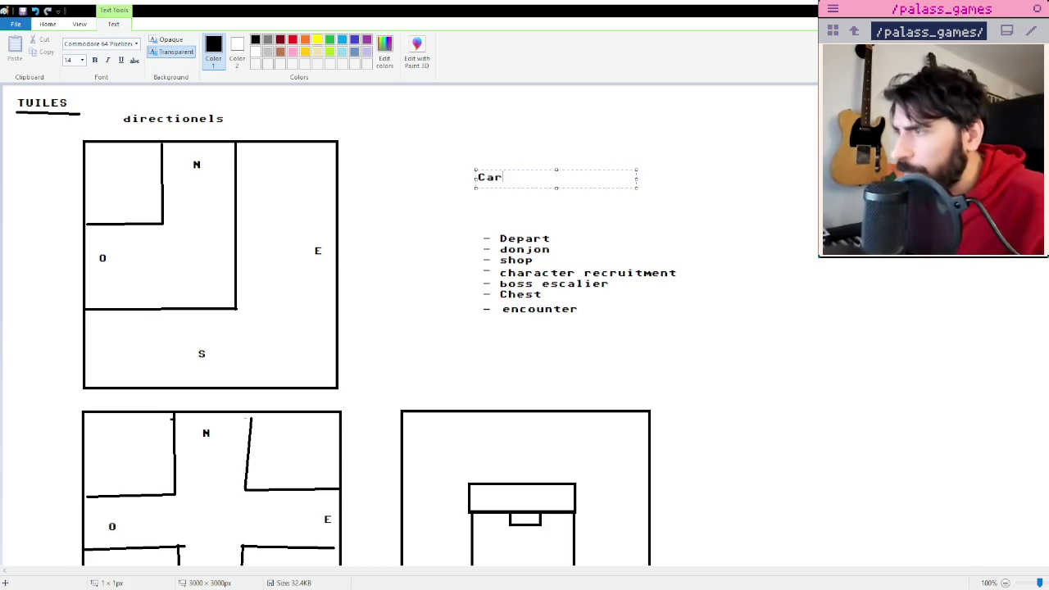
pyautogui.write('tes environnement')
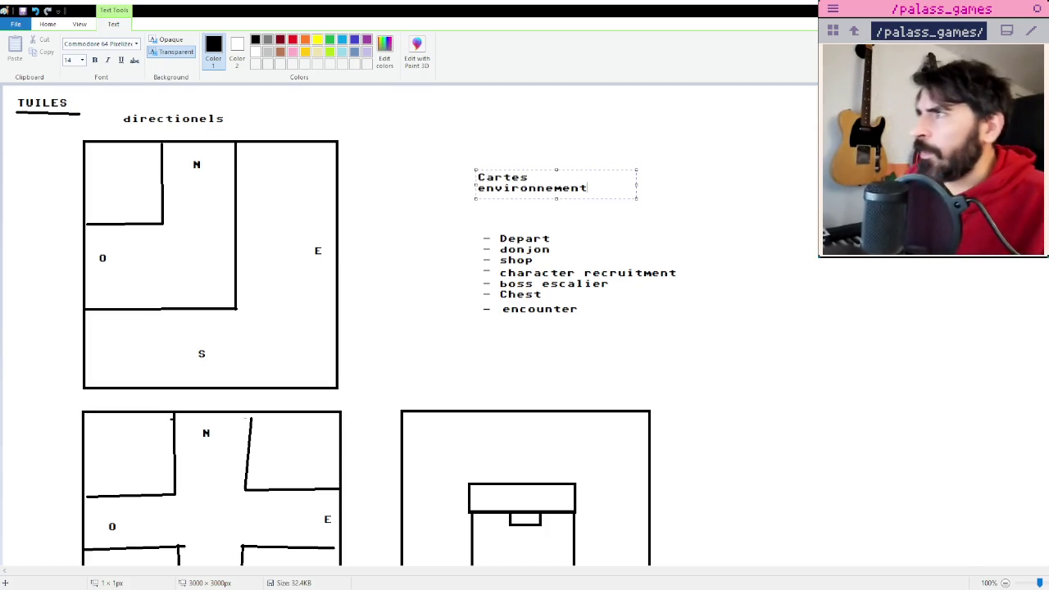
pyautogui.write('s')
pyautogui.moveTo(636, 185); pyautogui.dragTo(726, 178)
pyautogui.click(798, 217)
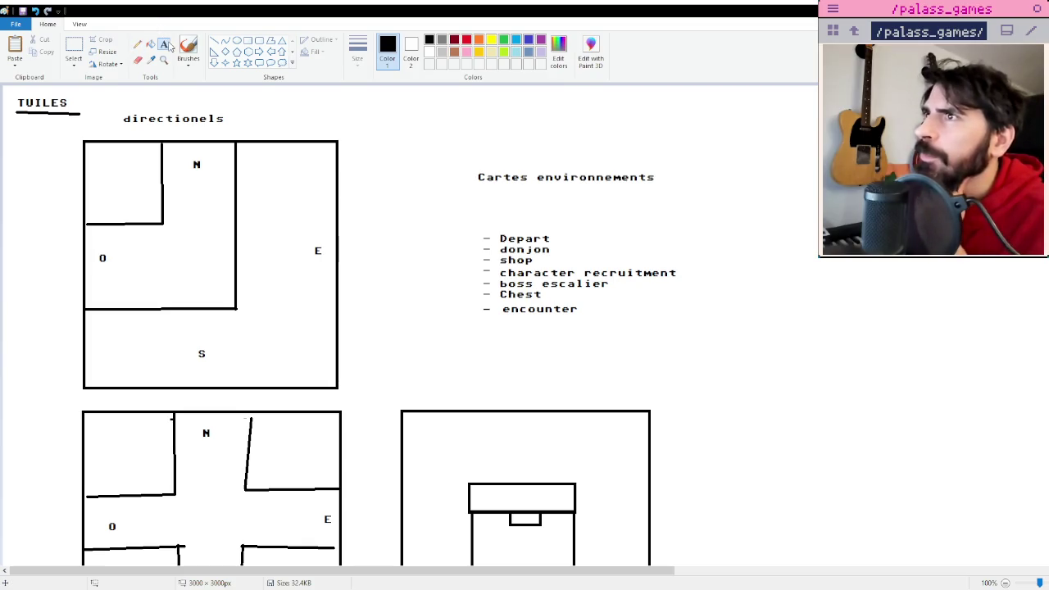
# Add '- Rest area' as the new last list entry below encounter.
pyautogui.click(486, 324)
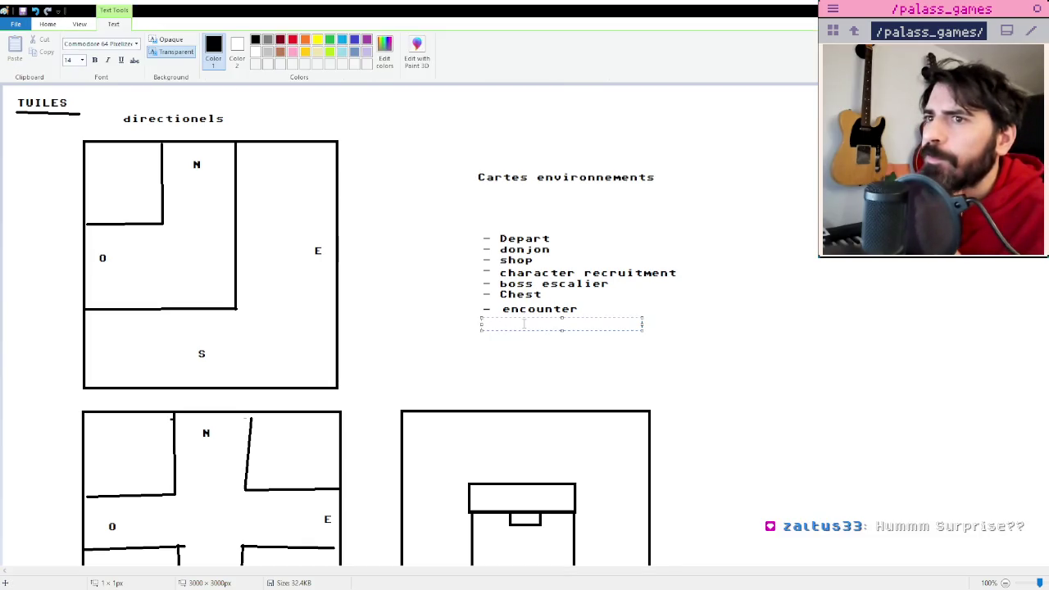
pyautogui.write('-')
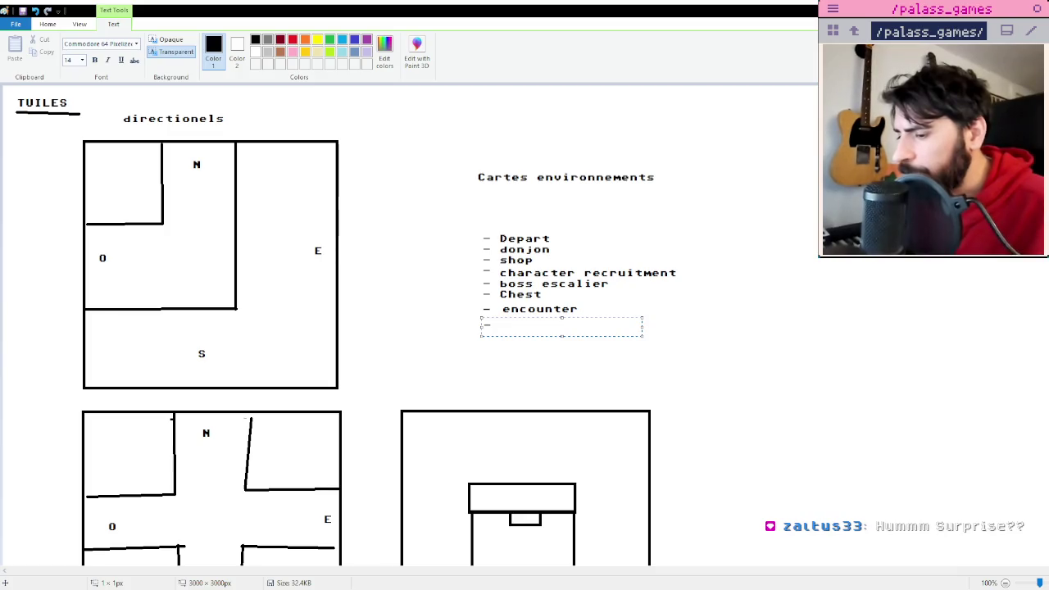
pyautogui.write(' Rest area')
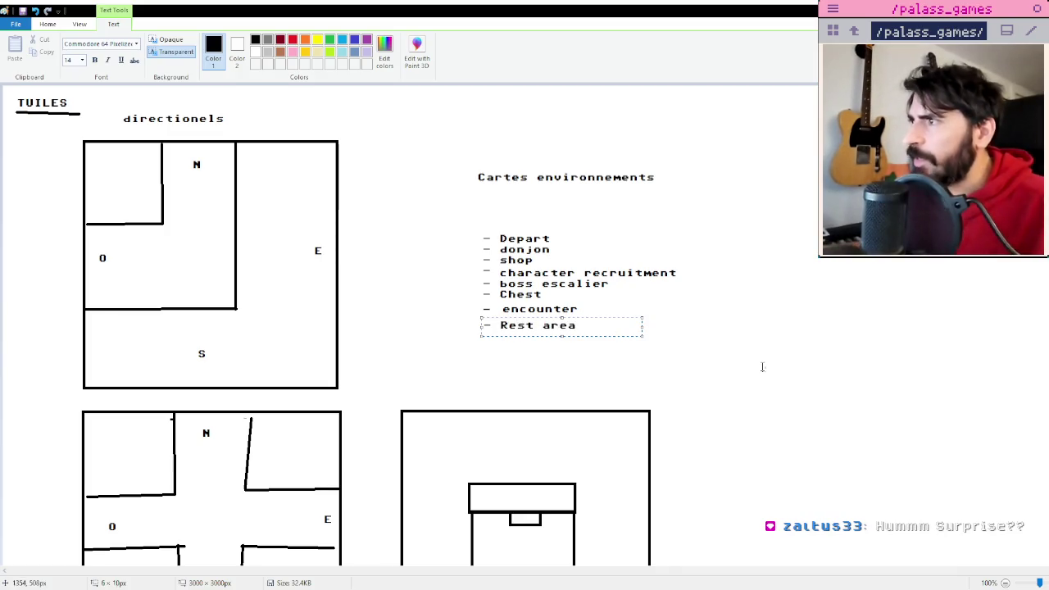
pyautogui.click(762, 366)
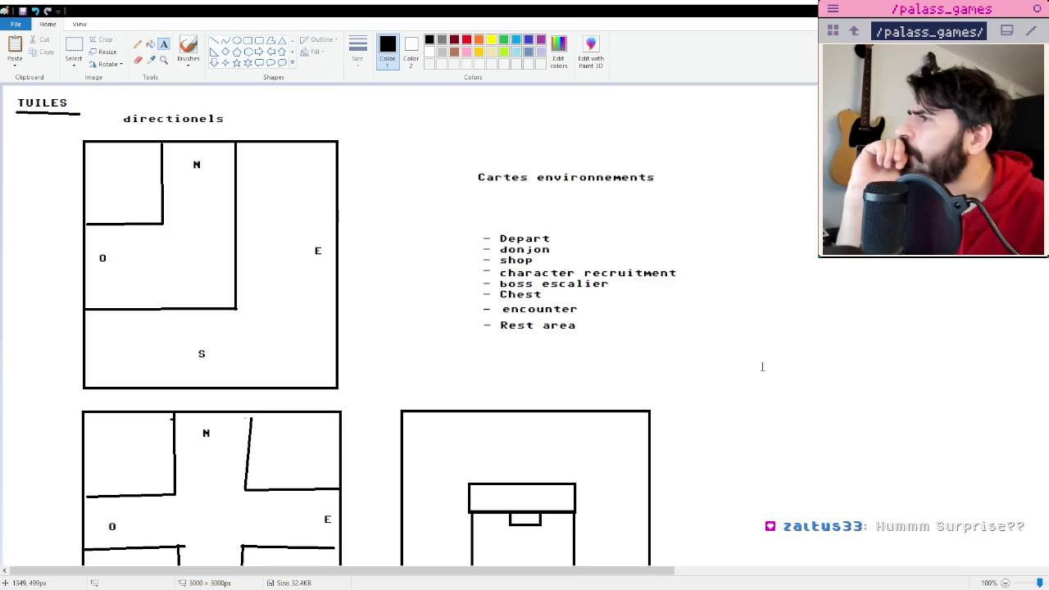
pyautogui.click(563, 233)
# Label Depart with x1 and shop with x 4 beside the list entries.
pyautogui.write('x1')
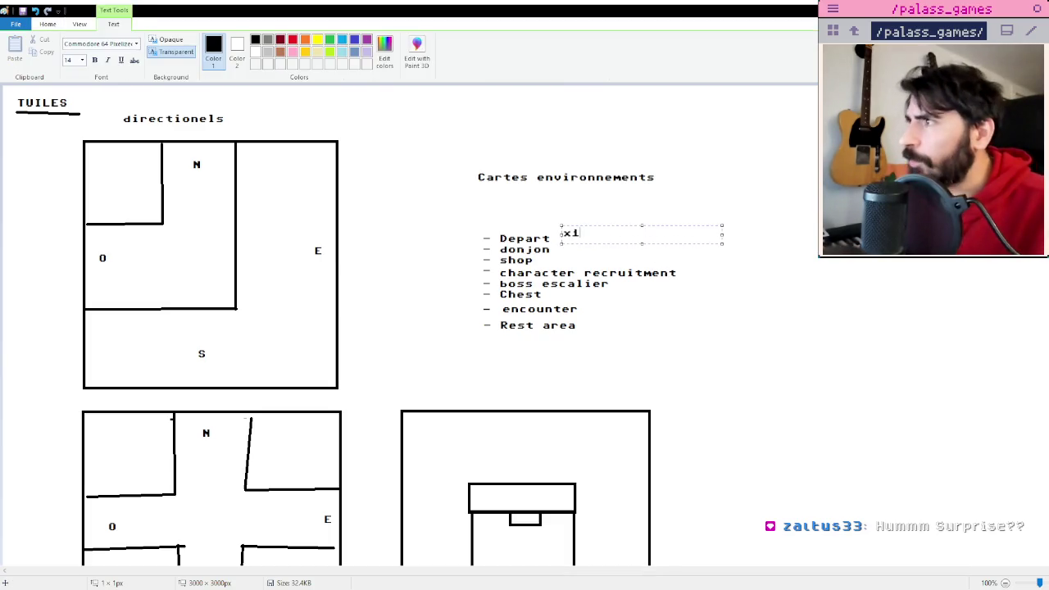
pyautogui.moveTo(588, 228); pyautogui.dragTo(584, 234)
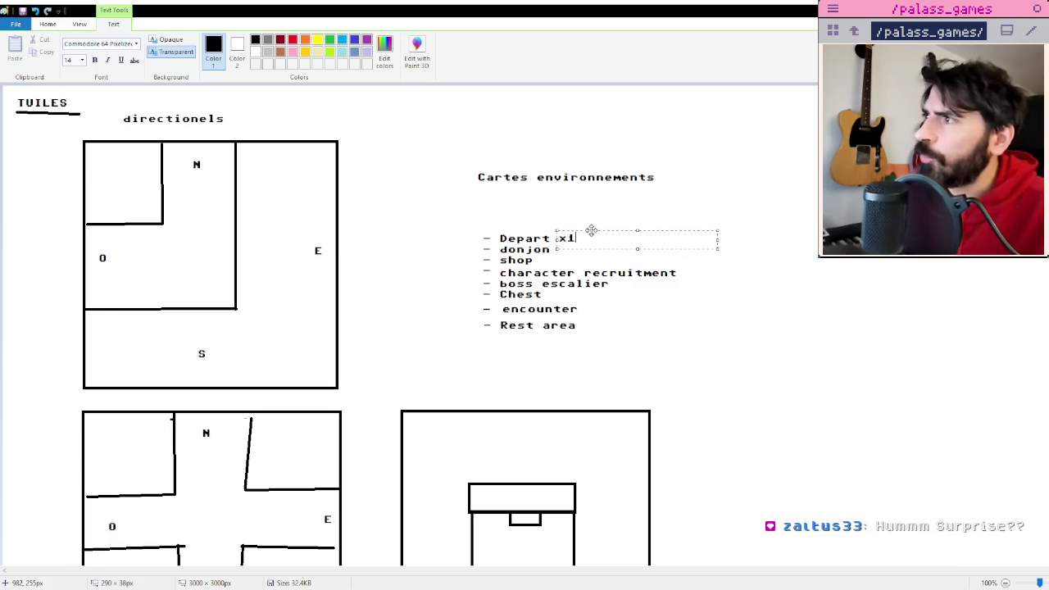
pyautogui.click(604, 216)
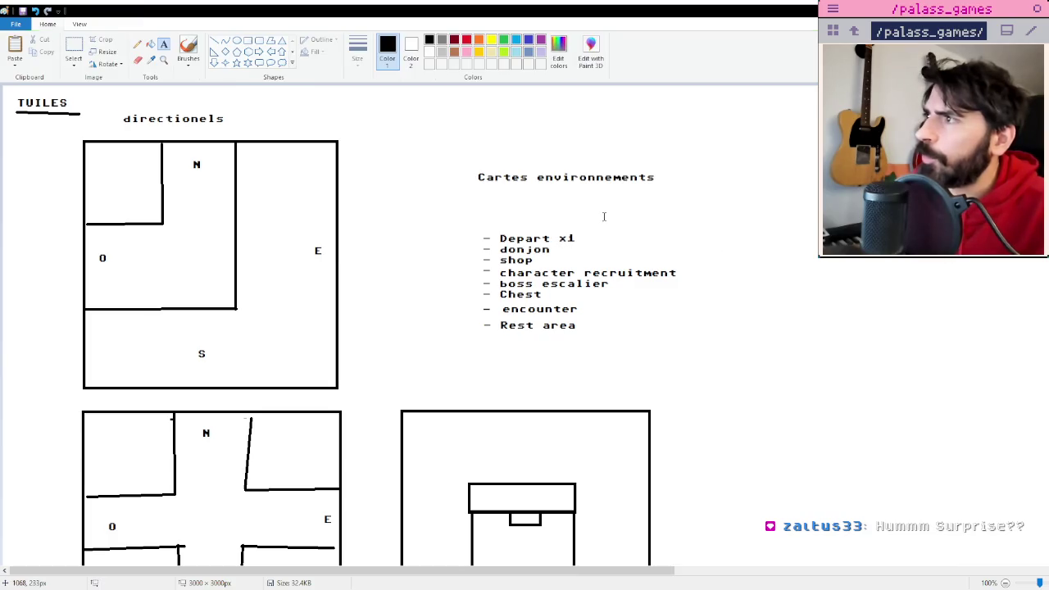
pyautogui.click(541, 260)
pyautogui.write('x 4')
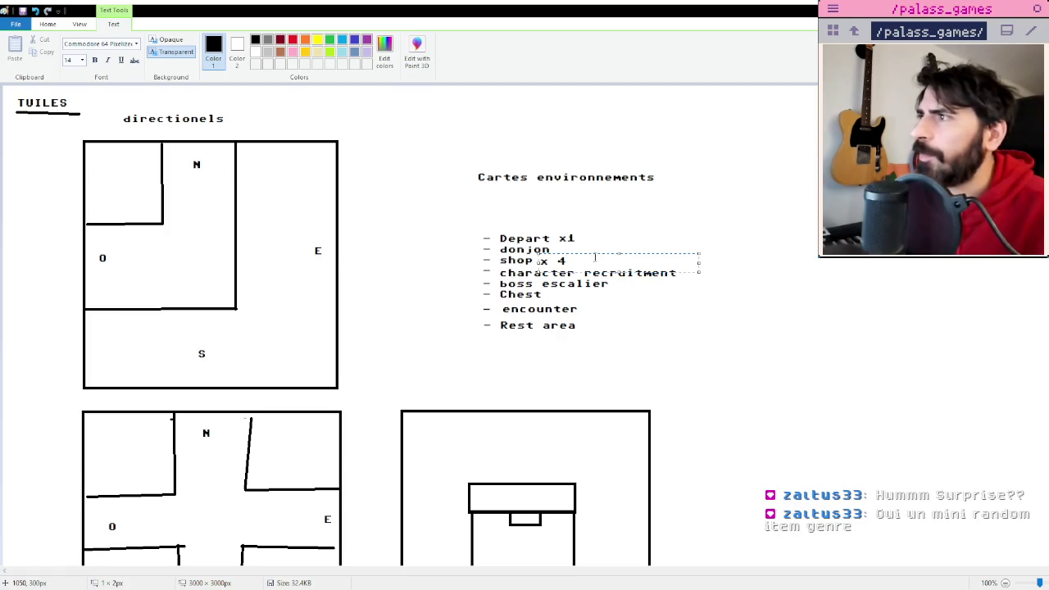
pyautogui.click(549, 293)
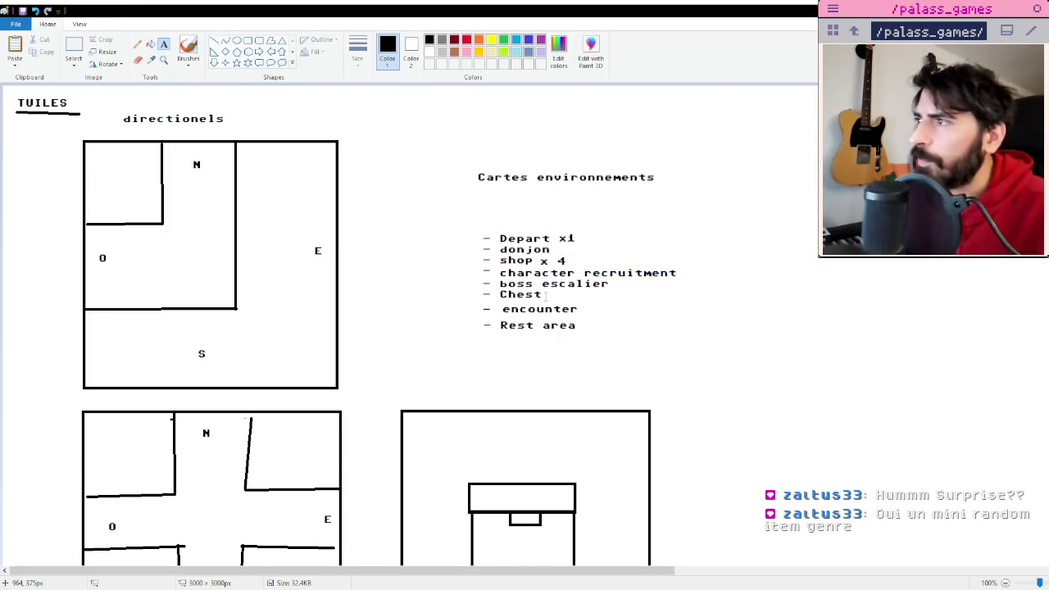
# Add quantity labels x 10 for Chest, x 1 for boss escalier, and x 2 for Rest area.
pyautogui.click(548, 294)
pyautogui.write('x 10')
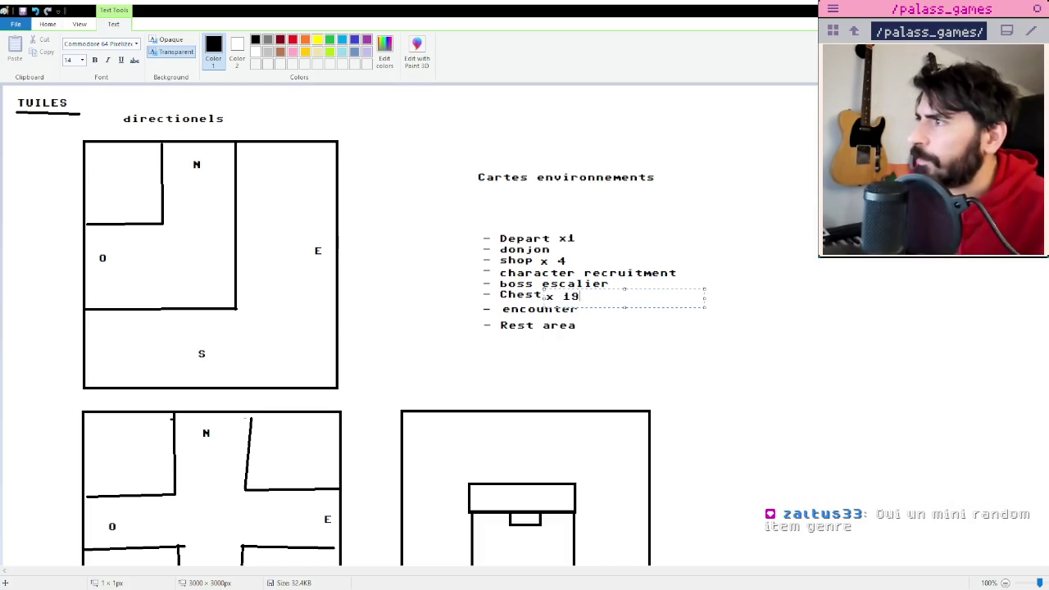
pyautogui.click(782, 353)
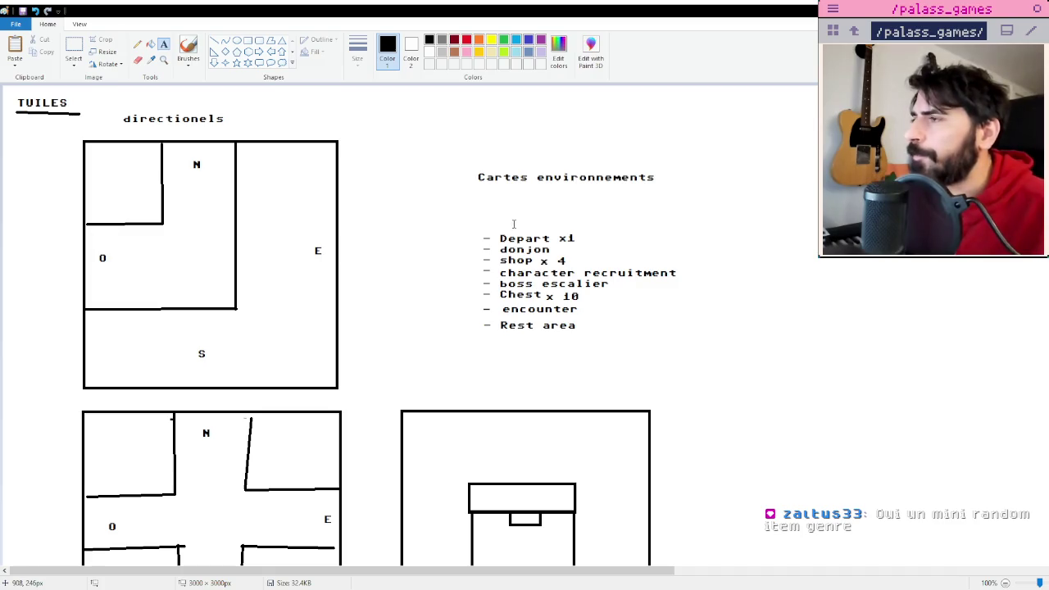
pyautogui.click(619, 284)
pyautogui.write('x 1')
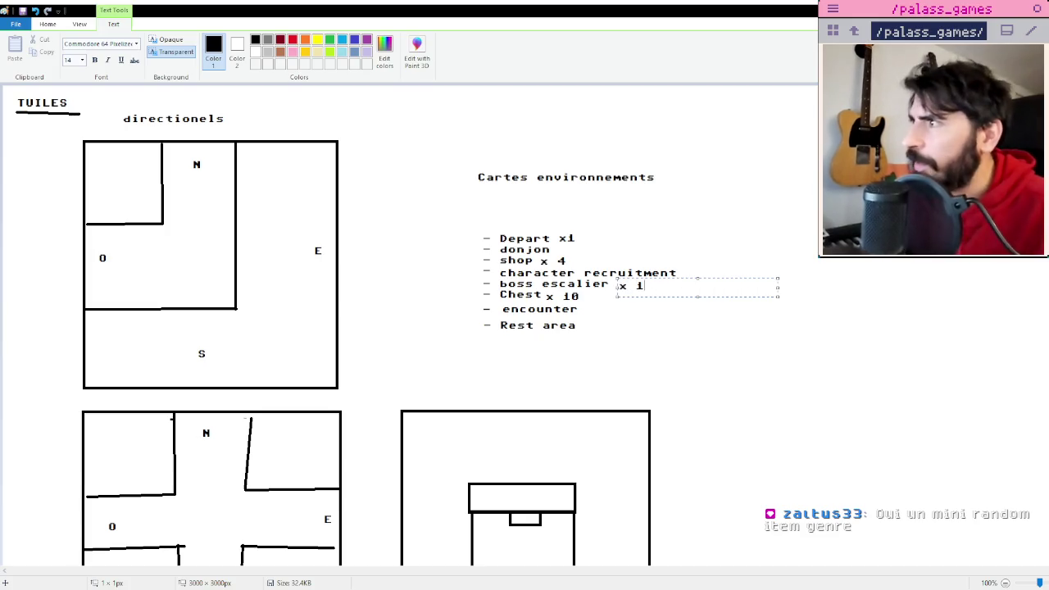
pyautogui.click(694, 264)
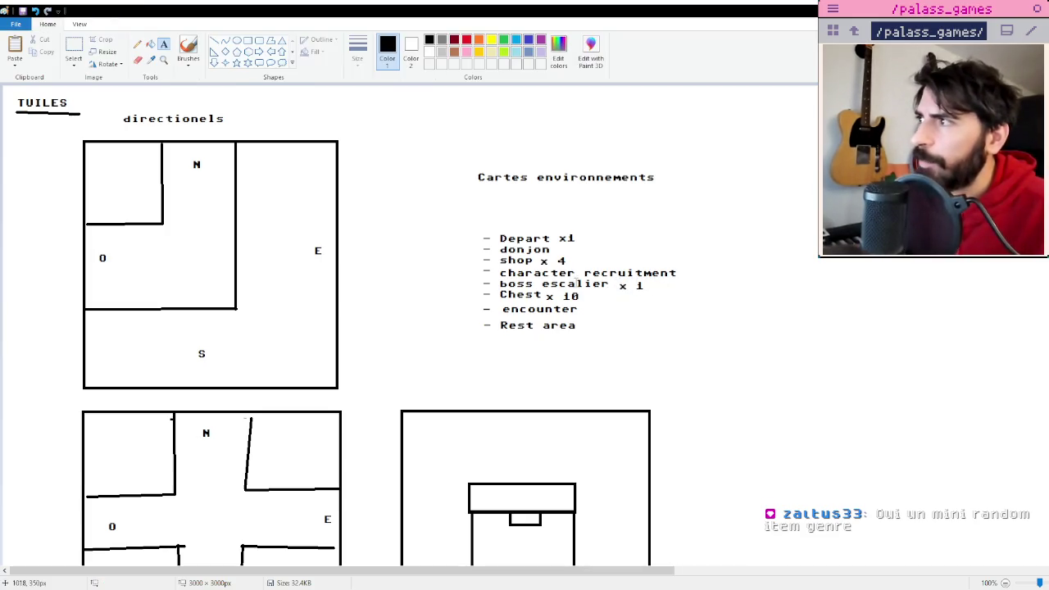
pyautogui.click(586, 326)
pyautogui.write('x 2')
pyautogui.click(713, 351)
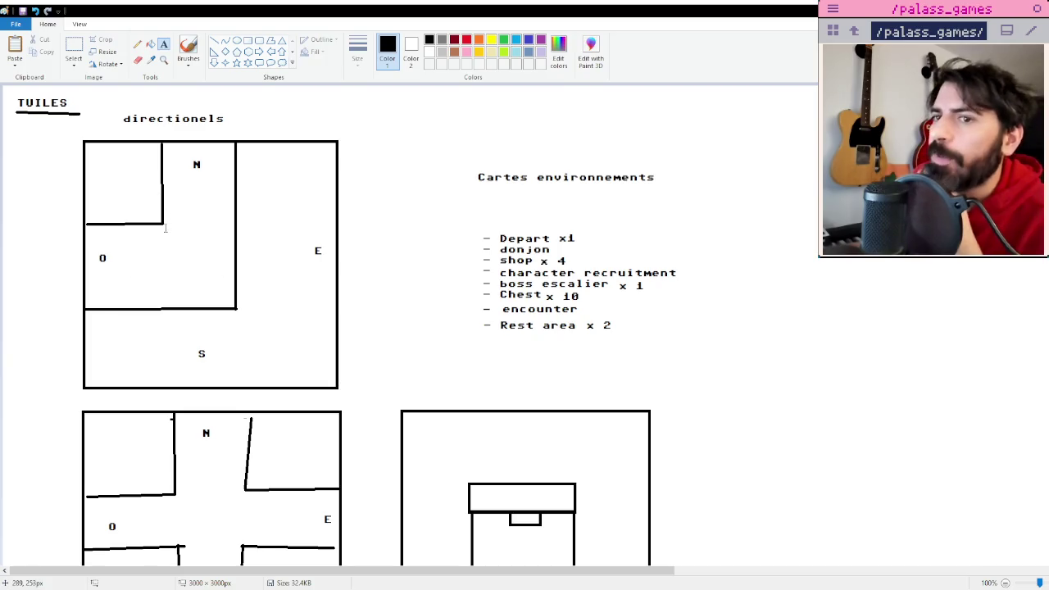
# Shift the environment-card list slightly up and left, then draw a large board outline to its right.
pyautogui.click(74, 49)
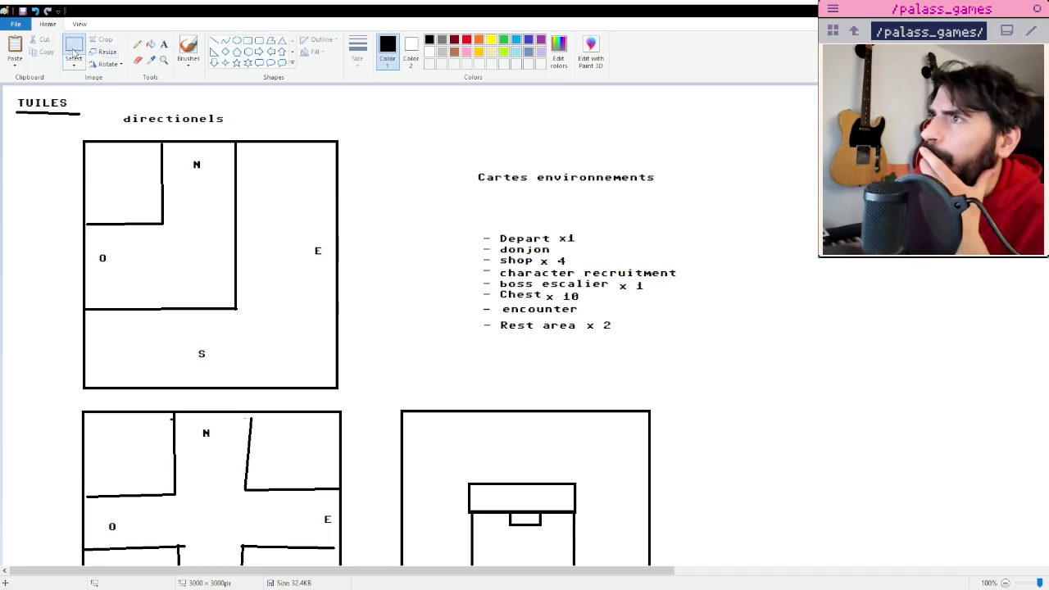
pyautogui.moveTo(725, 339); pyautogui.dragTo(737, 366)
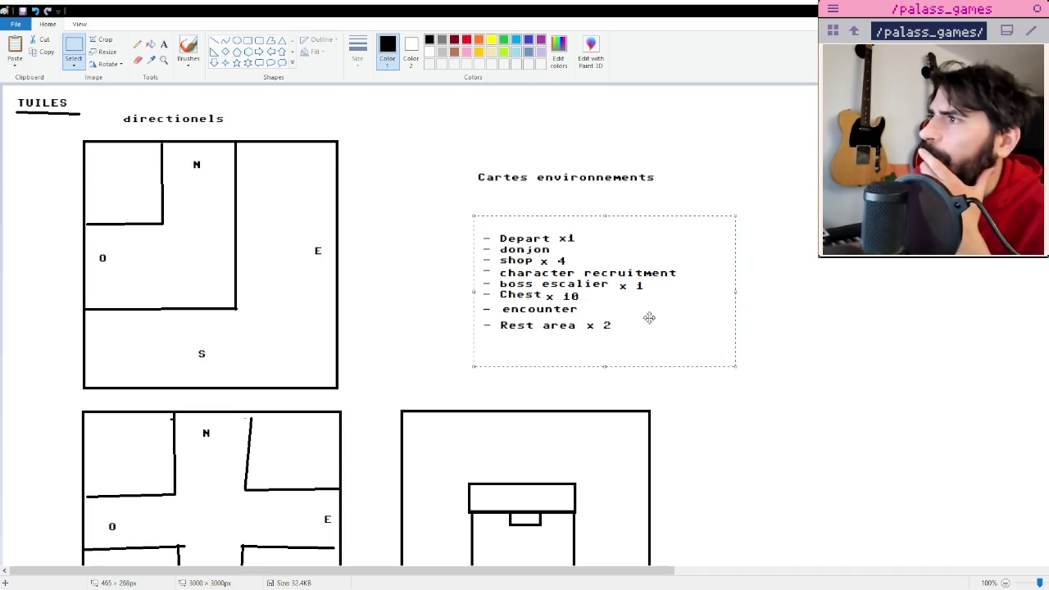
pyautogui.moveTo(648, 319); pyautogui.dragTo(637, 309)
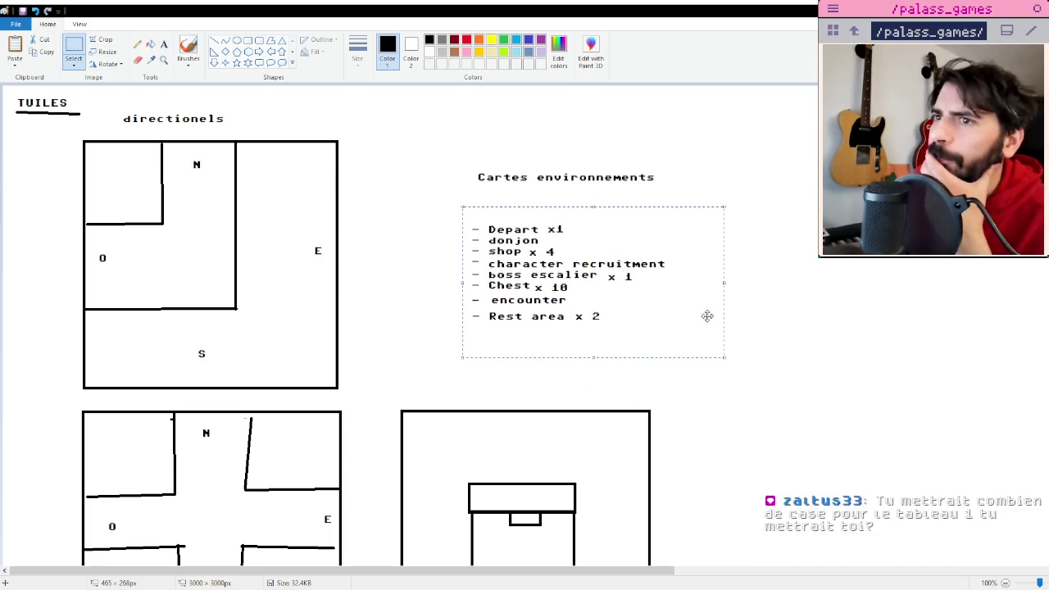
pyautogui.moveTo(705, 318); pyautogui.dragTo(701, 318)
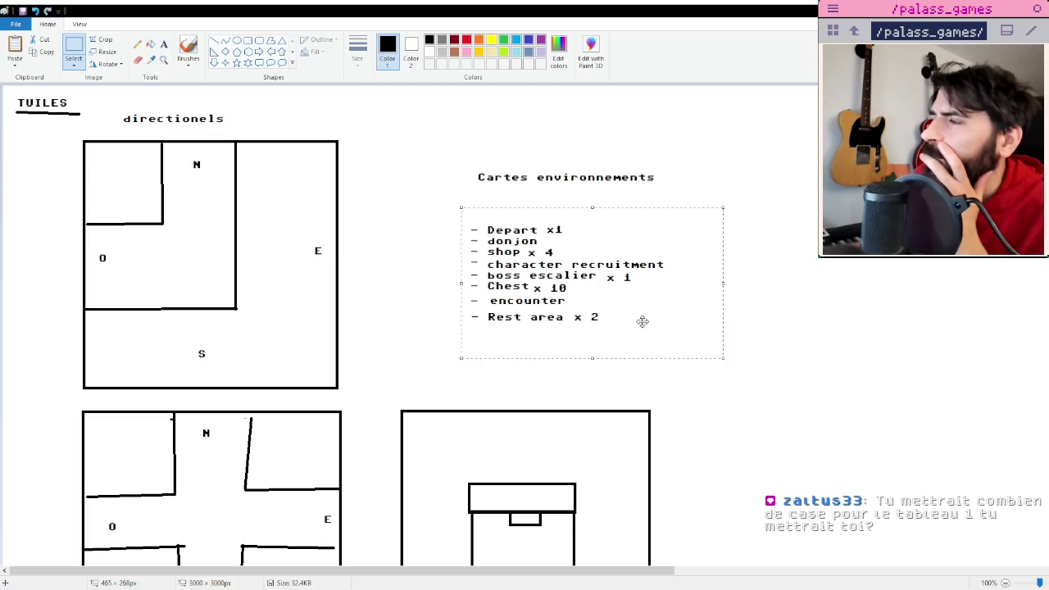
pyautogui.click(770, 290)
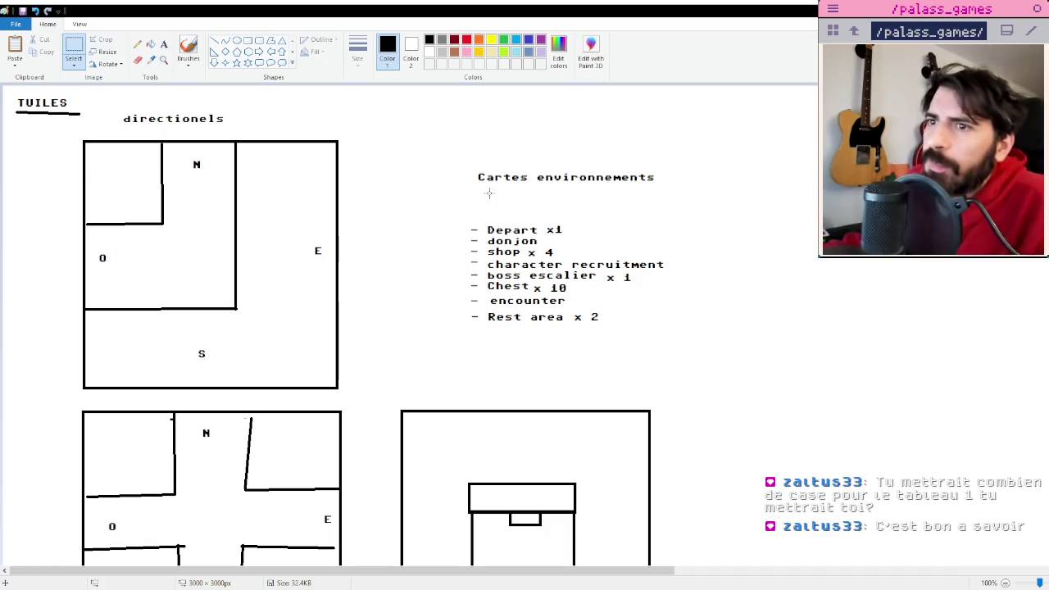
pyautogui.click(248, 40)
pyautogui.moveTo(721, 171); pyautogui.dragTo(924, 358)
# Finish the large board rectangle and draw a small square tile in its top-left corner.
pyautogui.click(791, 167)
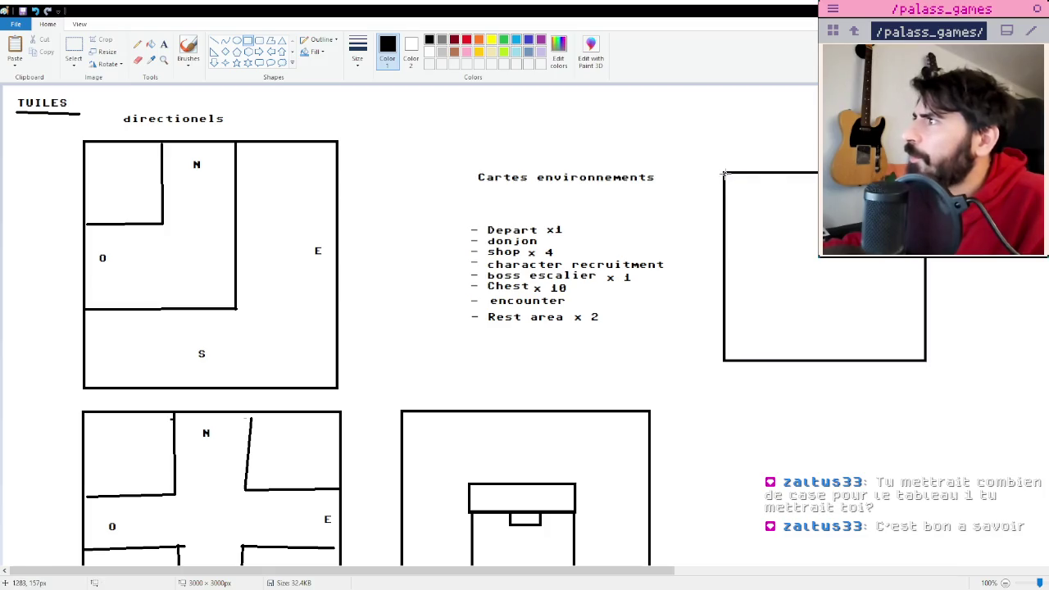
pyautogui.moveTo(724, 174); pyautogui.dragTo(774, 212)
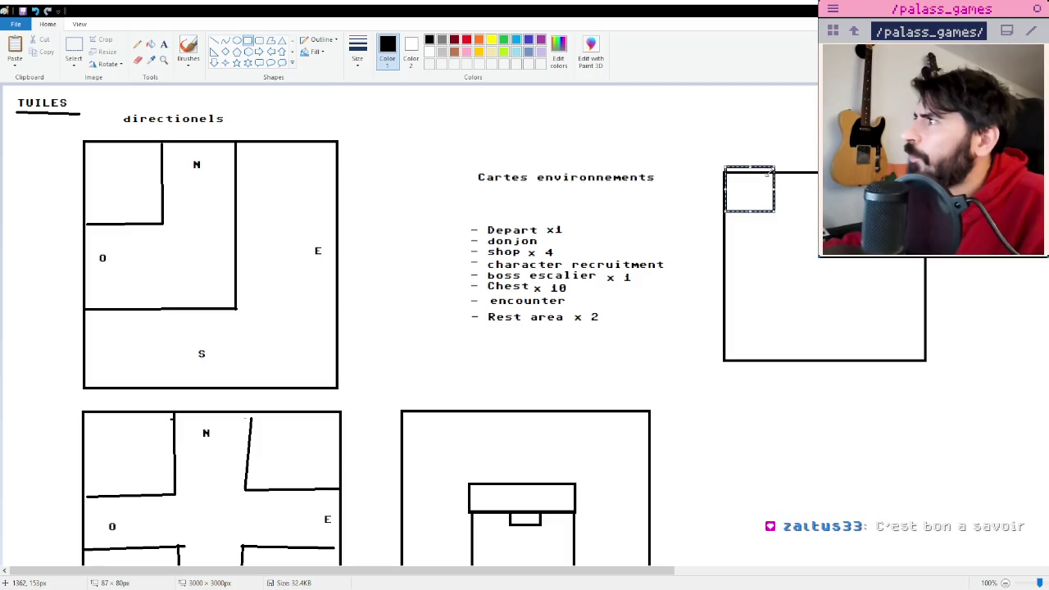
pyautogui.hotkey('ctrl', 'z')
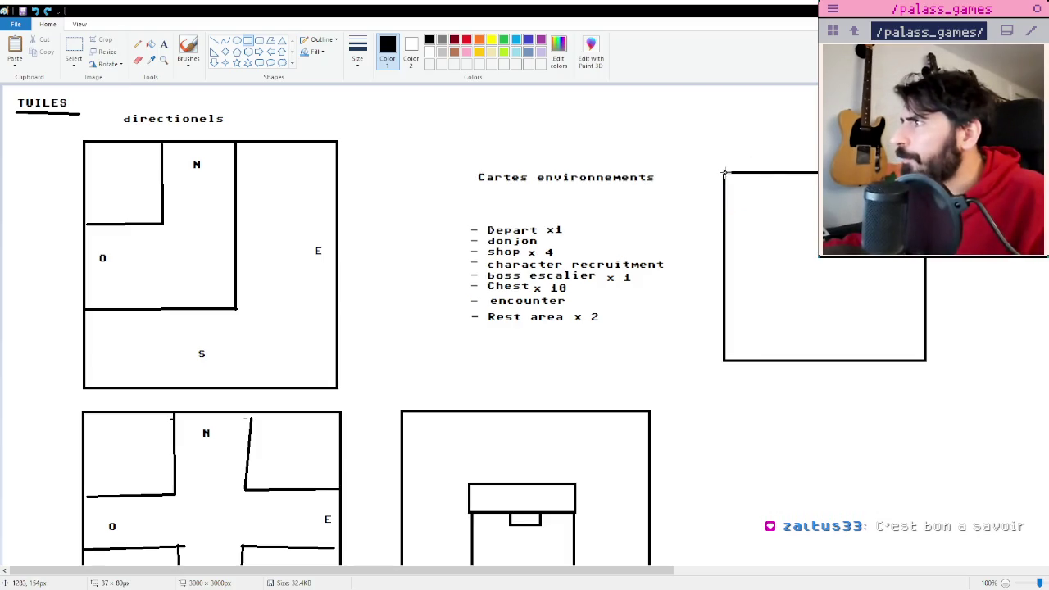
pyautogui.moveTo(723, 172); pyautogui.dragTo(771, 218)
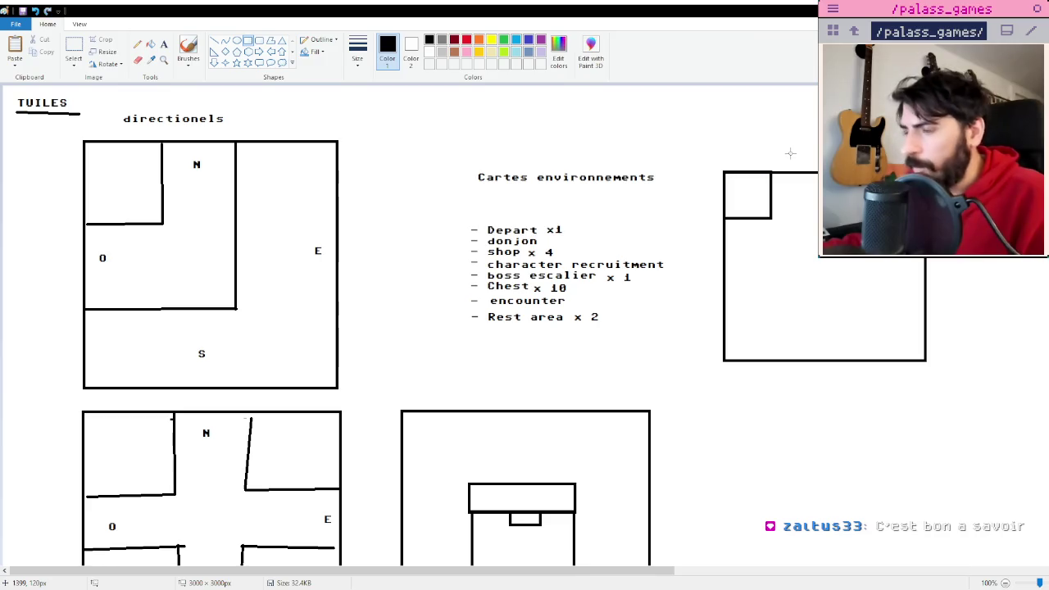
# Copy the small square tile and paste four copies beside it near the board's top.
pyautogui.click(73, 50)
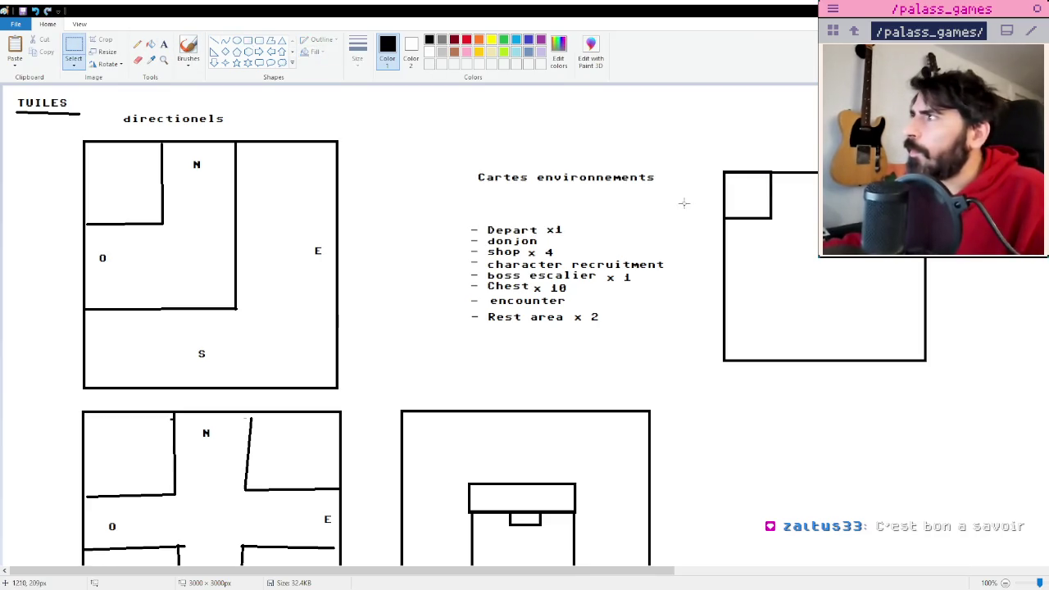
pyautogui.moveTo(739, 189); pyautogui.dragTo(773, 223)
pyautogui.hotkey('ctrl', 'v')
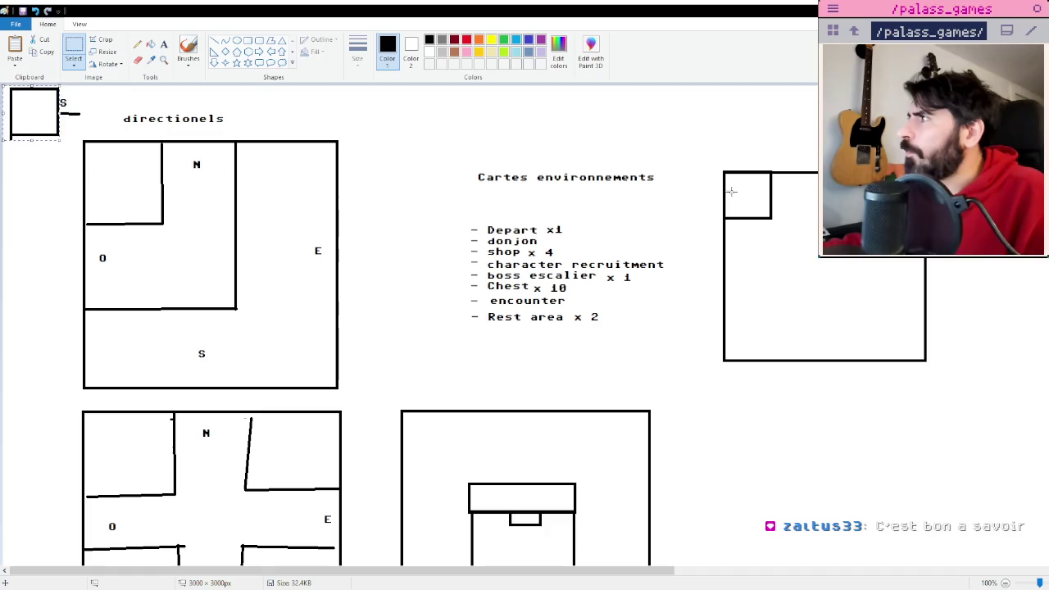
pyautogui.moveTo(62, 103); pyautogui.dragTo(827, 186)
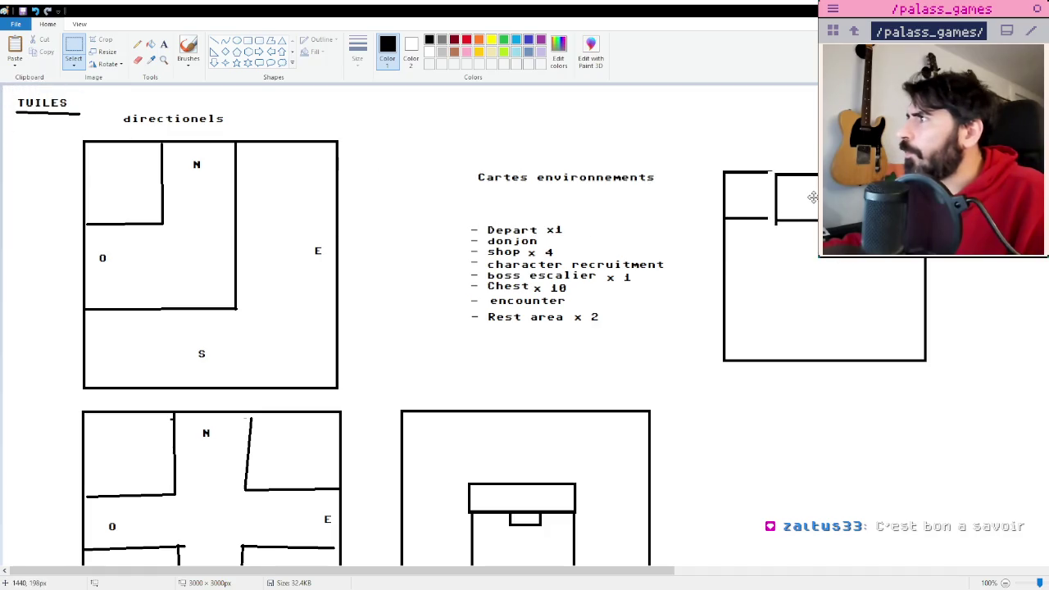
pyautogui.hotkey('ctrl', 'v')
pyautogui.moveTo(32, 109); pyautogui.dragTo(826, 192)
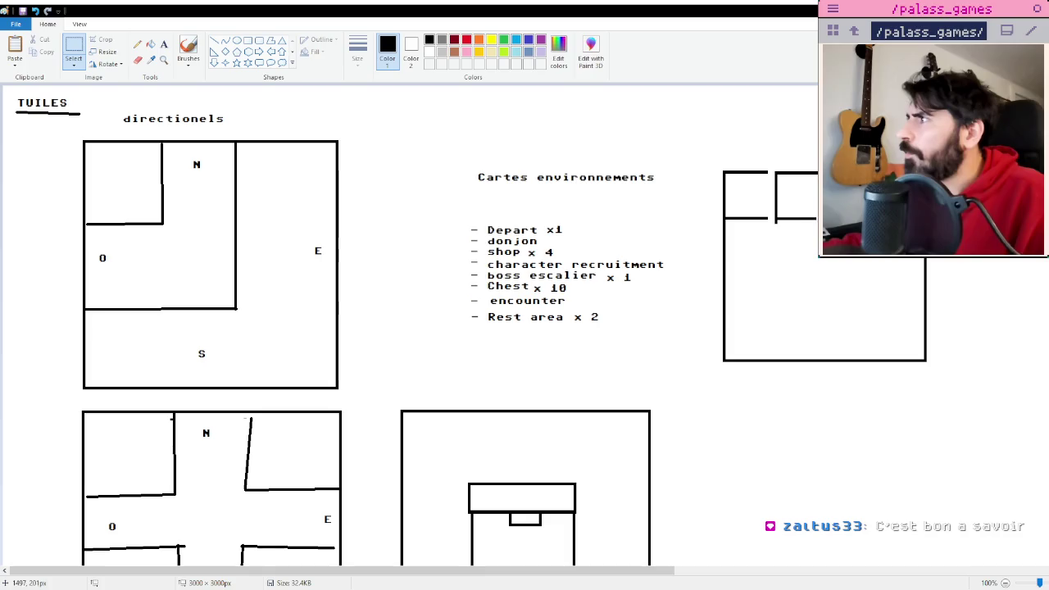
pyautogui.hotkey('ctrl', 'v')
pyautogui.moveTo(44, 101); pyautogui.dragTo(828, 189)
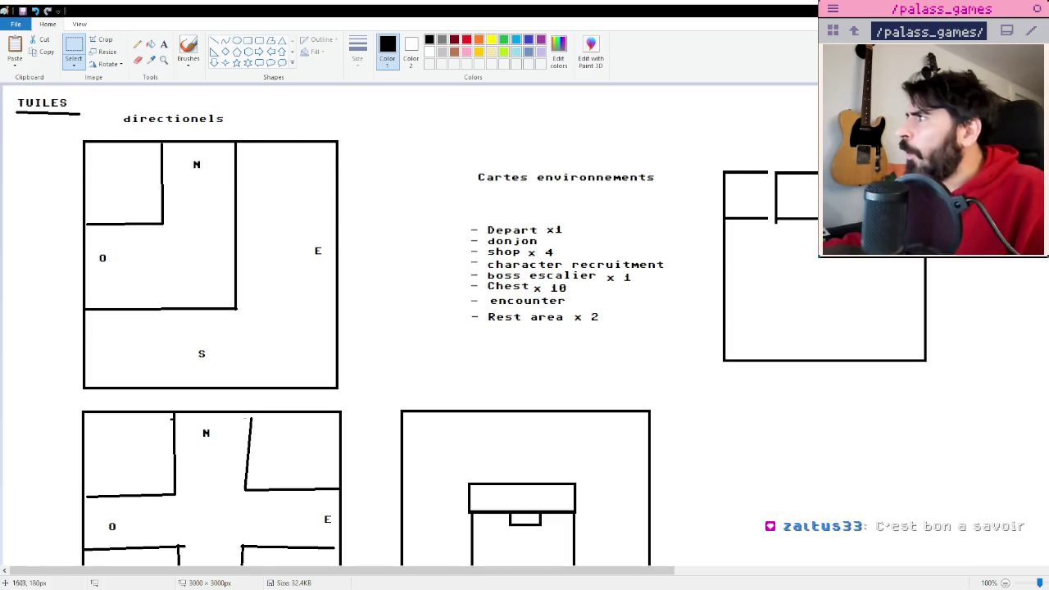
pyautogui.hotkey('ctrl', 'v')
pyautogui.moveTo(33, 110); pyautogui.dragTo(828, 188)
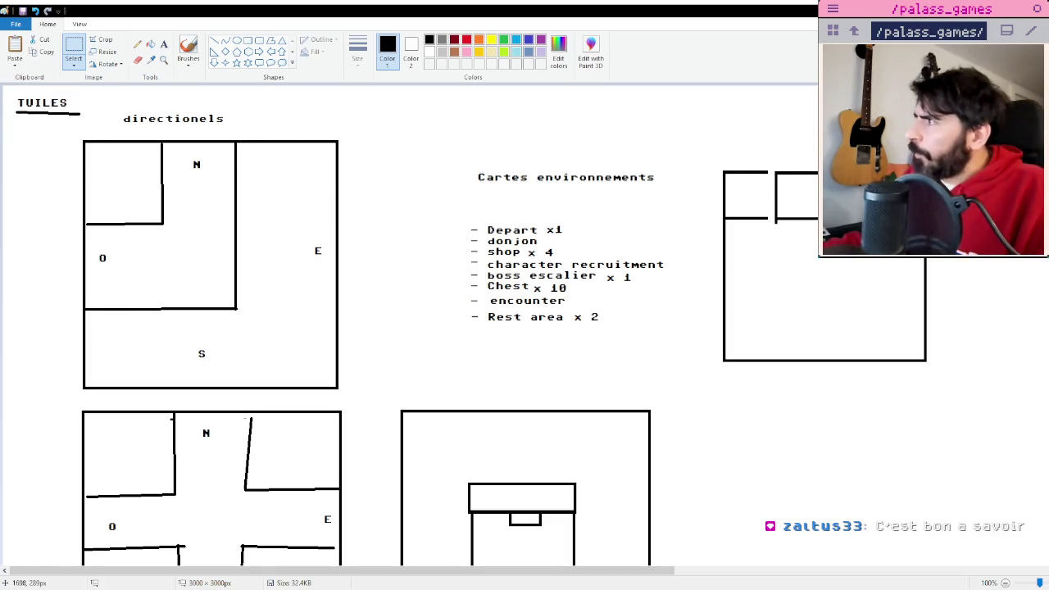
# Paste more square copies down the column, plus one lone square below-right of the room drawing.
pyautogui.hotkey('ctrl', 'v')
pyautogui.moveTo(33, 111); pyautogui.dragTo(683, 293)
pyautogui.hotkey('ctrl', 'v')
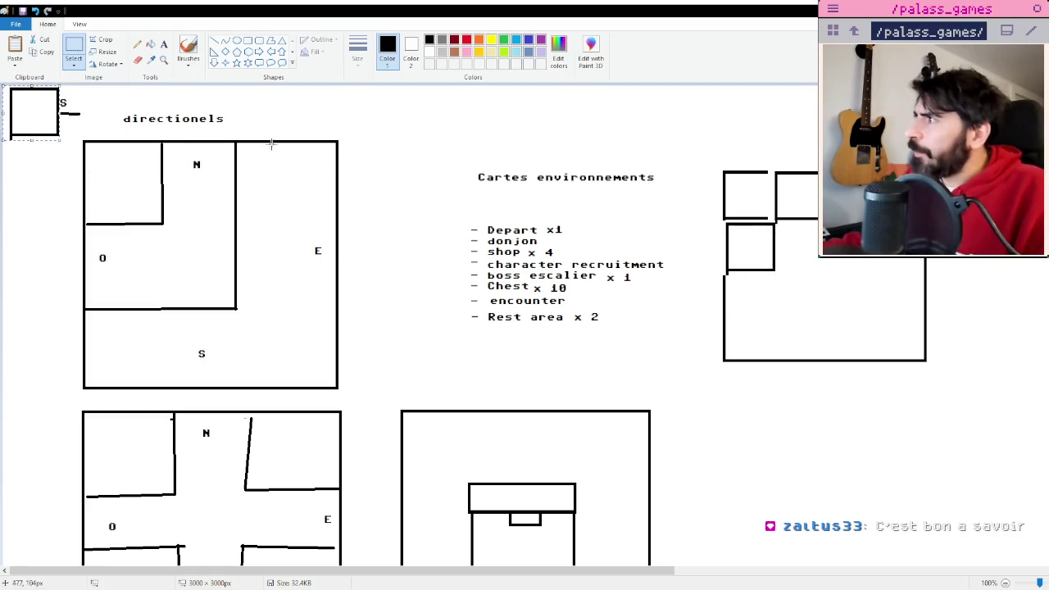
pyautogui.moveTo(37, 115); pyautogui.dragTo(754, 302)
pyautogui.hotkey('ctrl', 'v')
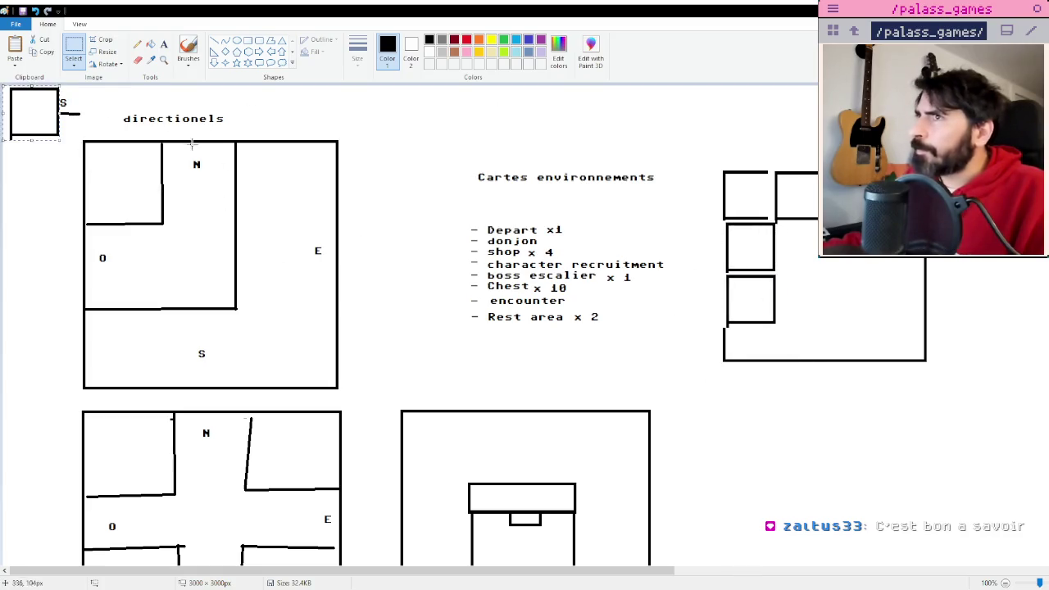
pyautogui.moveTo(34, 113); pyautogui.dragTo(751, 355)
pyautogui.hotkey('ctrl', 'v')
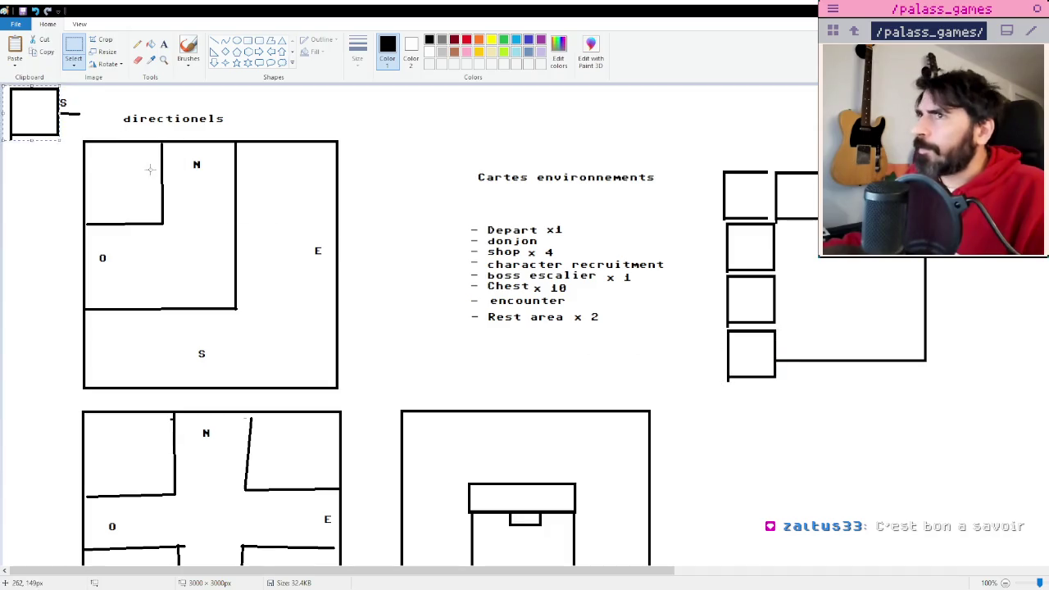
pyautogui.moveTo(31, 109)
pyautogui.mouseDown()
pyautogui.moveTo(752, 399)
pyautogui.moveTo(744, 401)
pyautogui.mouseUp()
pyautogui.hotkey('ctrl', 'v')
pyautogui.moveTo(37, 115)
pyautogui.mouseDown()
pyautogui.moveTo(1044, 410)
pyautogui.moveTo(969, 408)
pyautogui.mouseUp()
pyautogui.click(1025, 346)
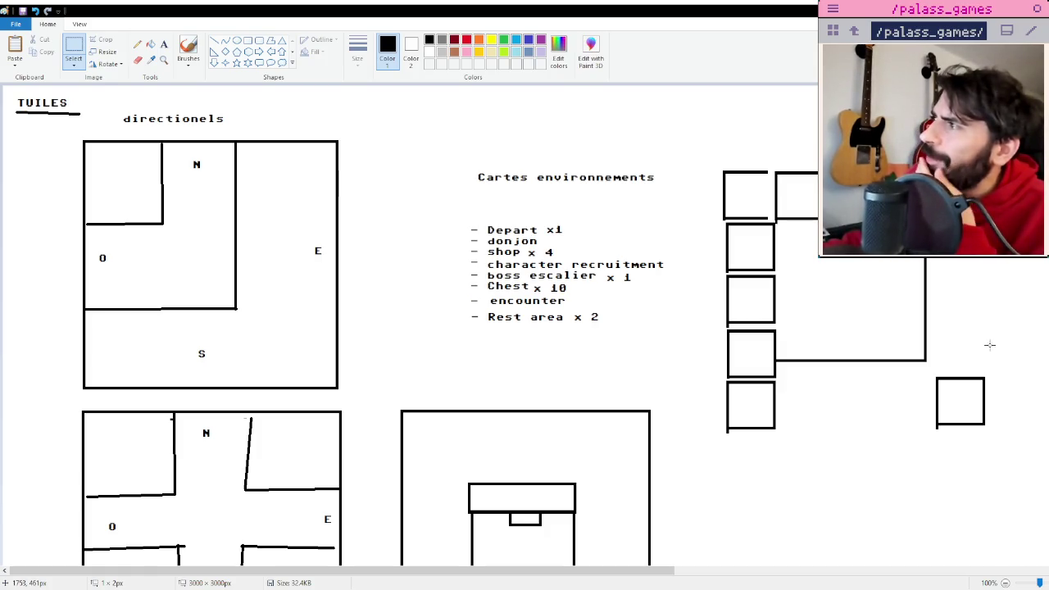
# Shift the first directional tile slightly right and down.
pyautogui.click(987, 345)
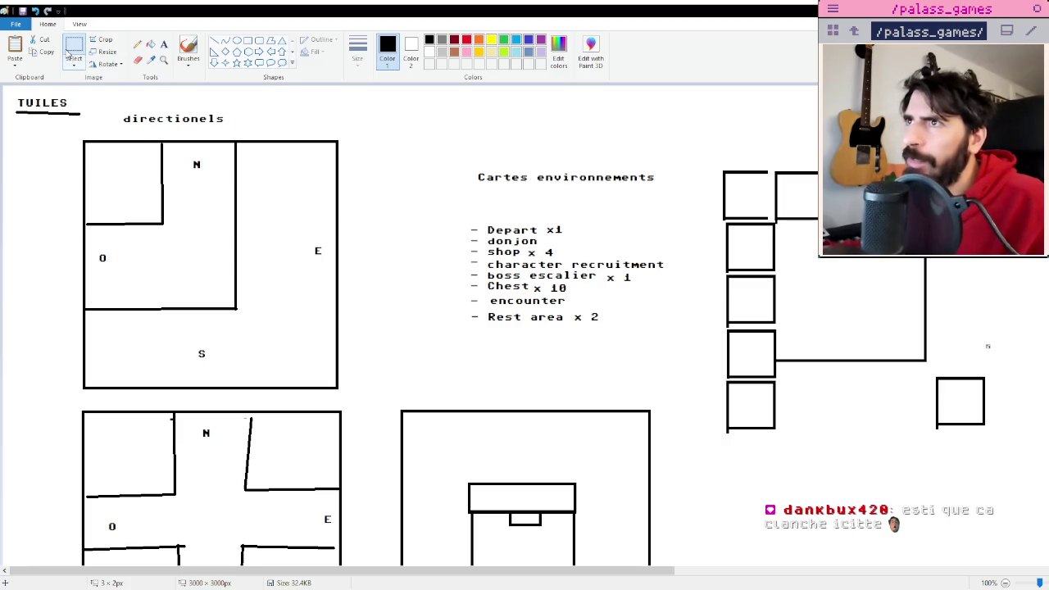
pyautogui.moveTo(72, 133); pyautogui.dragTo(361, 402)
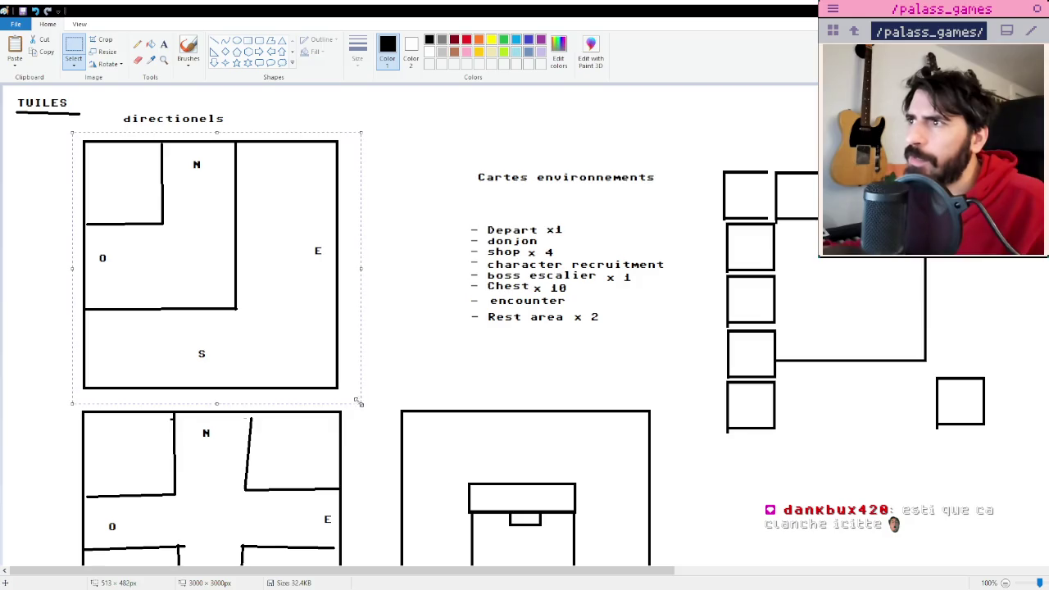
pyautogui.moveTo(296, 366); pyautogui.dragTo(298, 370)
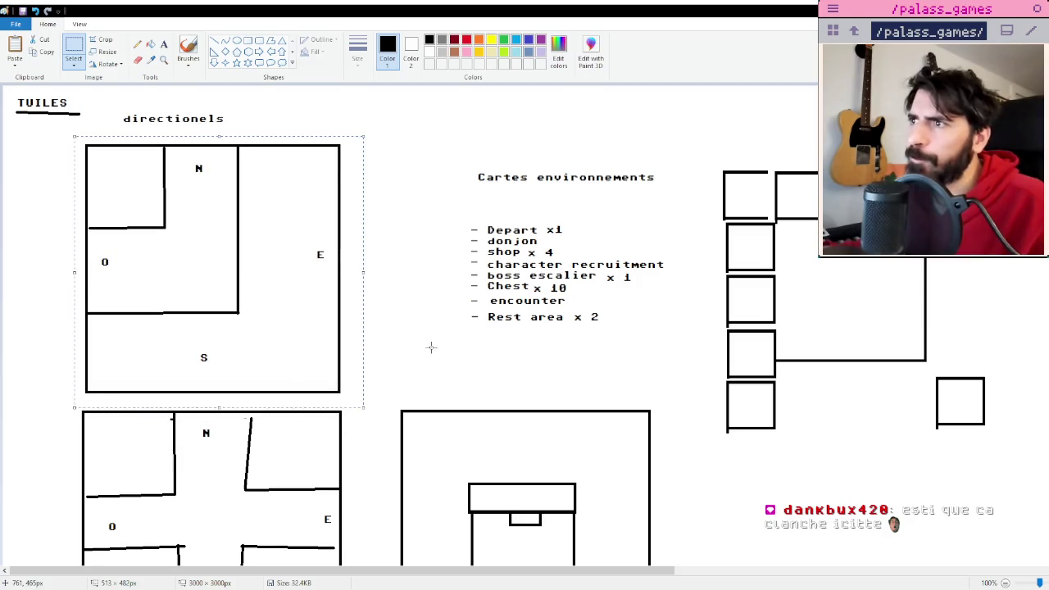
pyautogui.scroll(-6, 431, 347)
pyautogui.click(375, 440)
pyautogui.scroll(6, 375, 440)
pyautogui.scroll(-3, 208, 347)
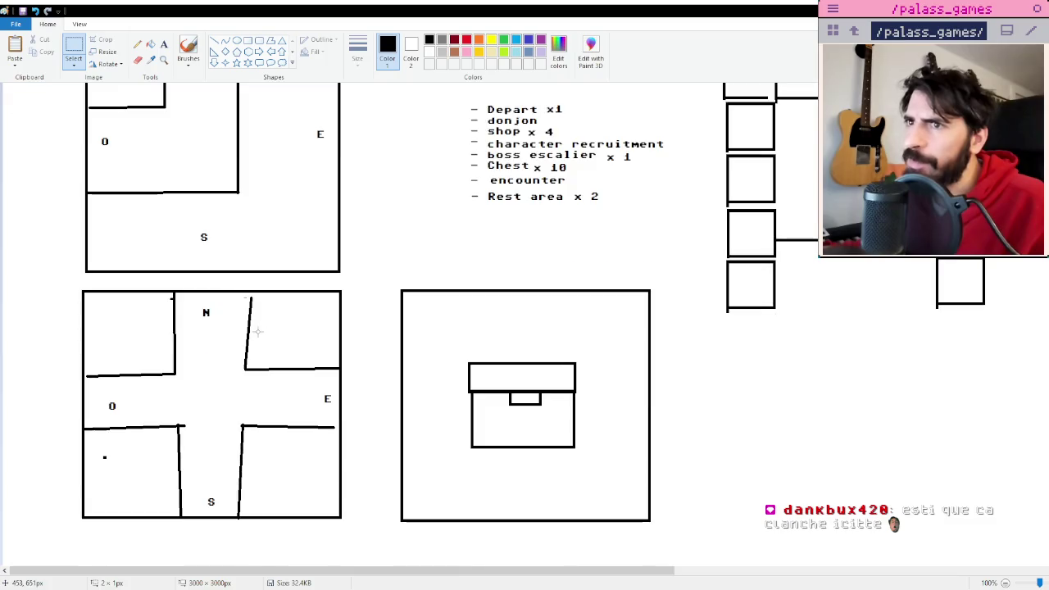
pyautogui.scroll(3, 375, 352)
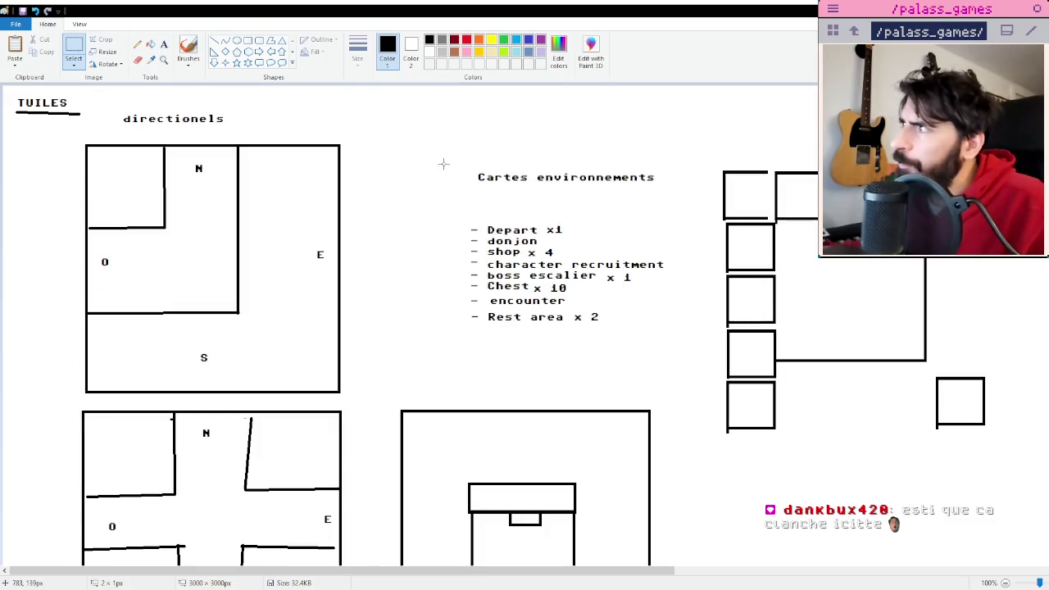
# Nudge the chest tile slightly right, leaving the environment-card list where it is.
pyautogui.moveTo(444, 164)
pyautogui.mouseDown()
pyautogui.moveTo(680, 293)
pyautogui.moveTo(672, 351)
pyautogui.moveTo(686, 357)
pyautogui.mouseUp()
pyautogui.click(699, 417)
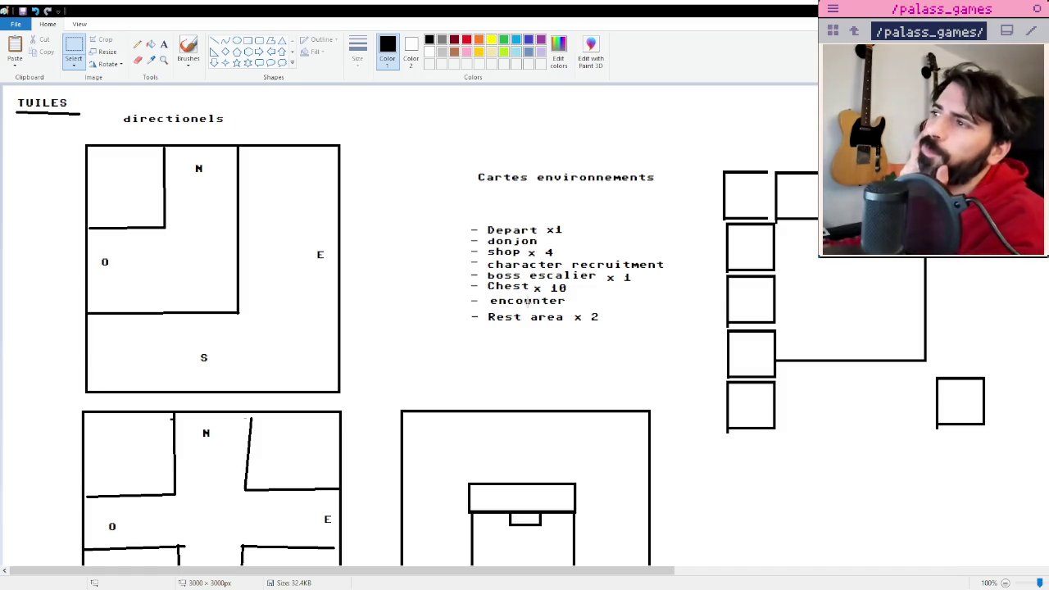
pyautogui.scroll(-3, 528, 310)
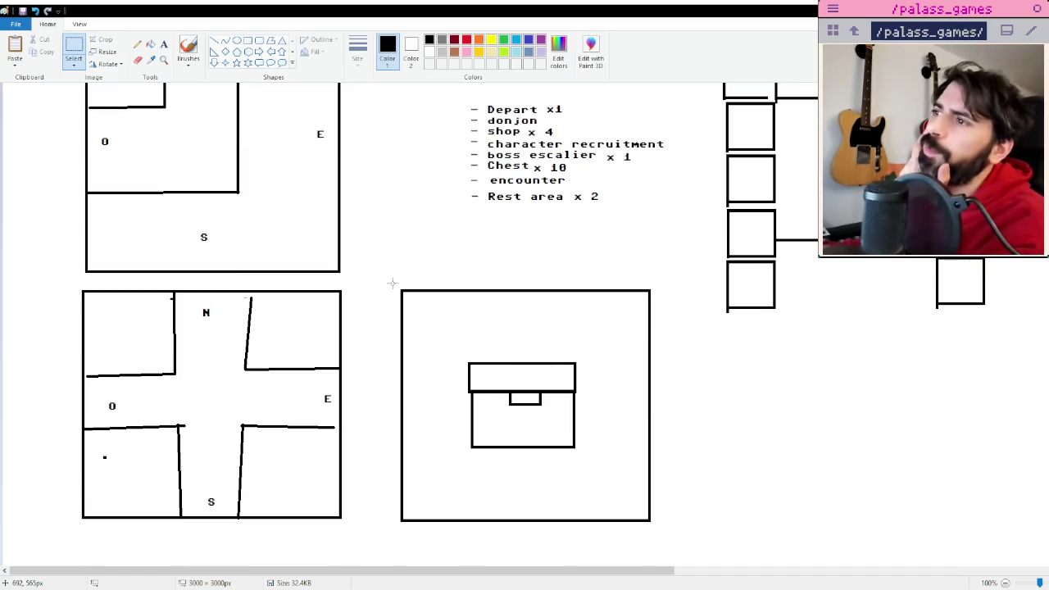
pyautogui.moveTo(398, 283); pyautogui.dragTo(656, 526)
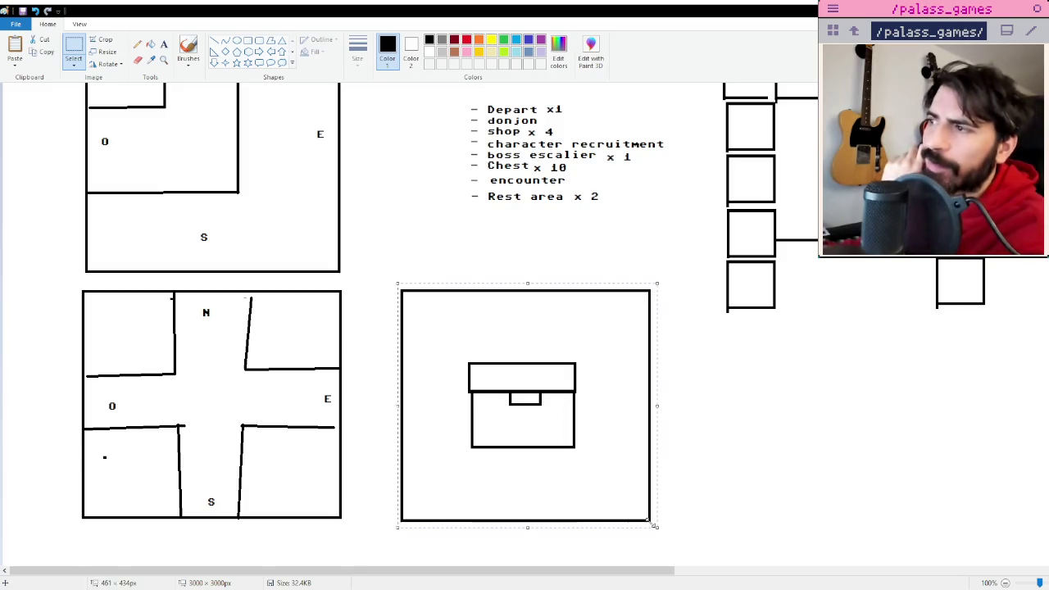
pyautogui.moveTo(611, 482); pyautogui.dragTo(632, 478)
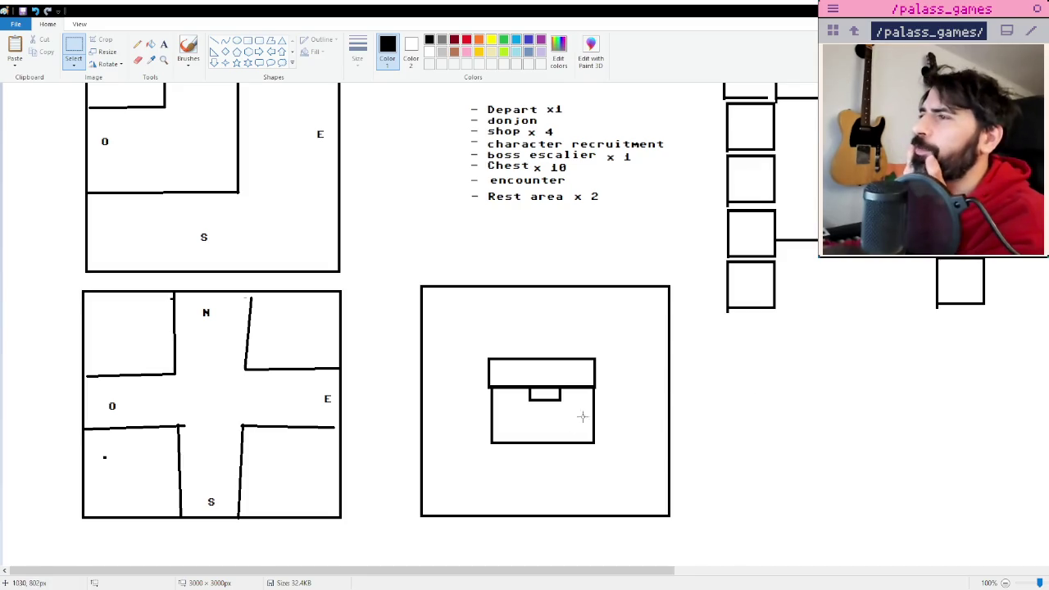
pyautogui.scroll(3, 588, 426)
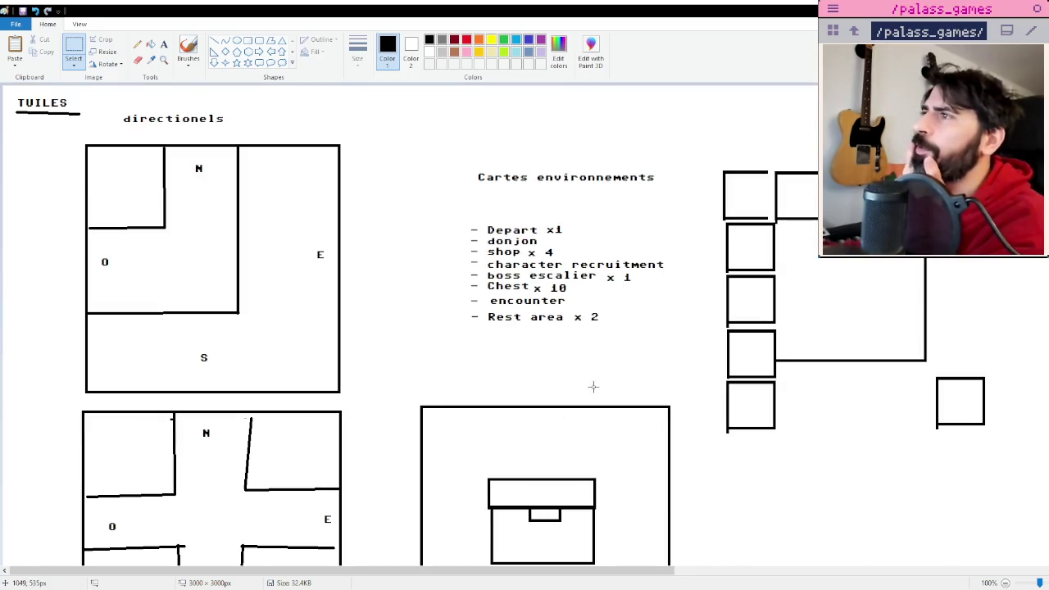
pyautogui.scroll(-3, 588, 388)
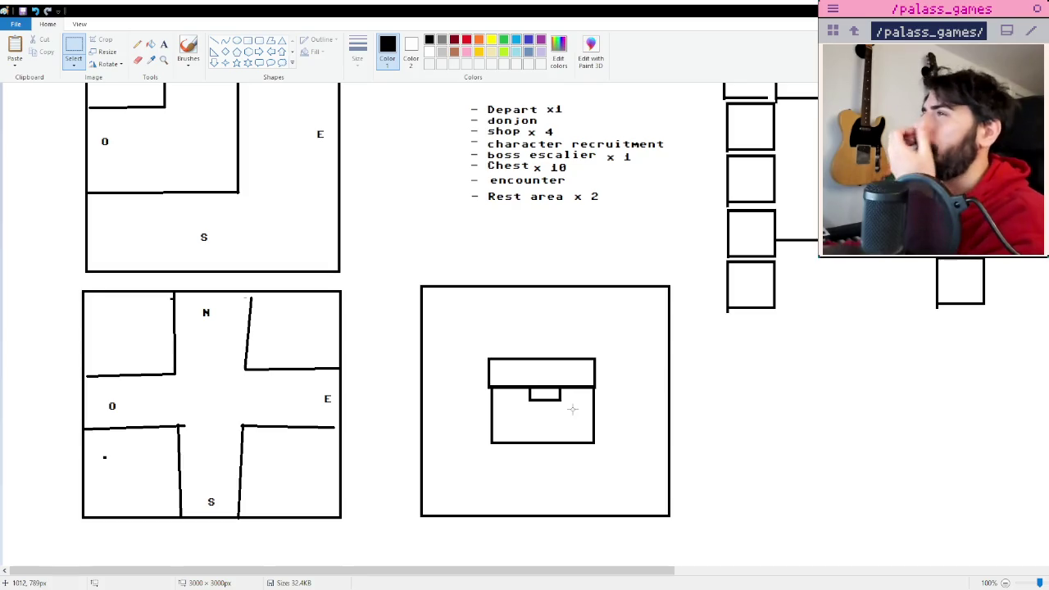
pyautogui.scroll(3, 573, 409)
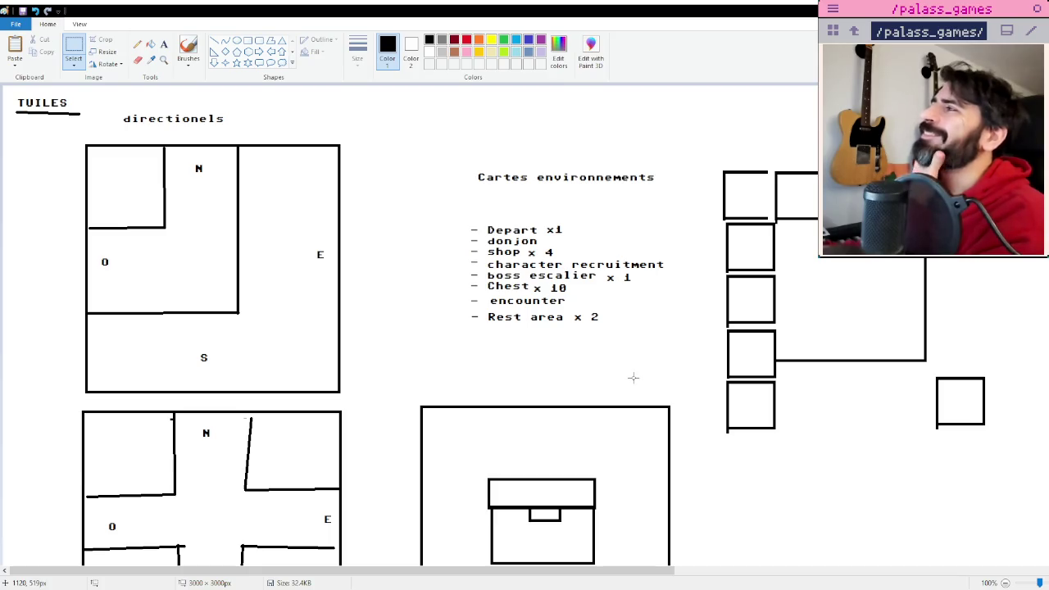
pyautogui.moveTo(710, 158); pyautogui.dragTo(987, 440)
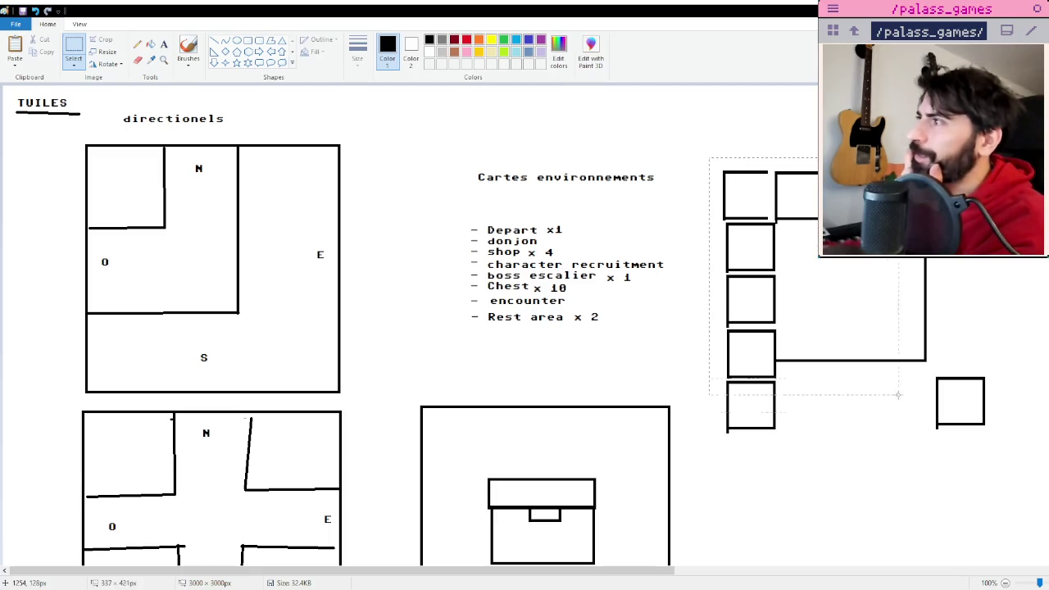
# Select the right-hand layout with its lone square, release it, and save the sketch.
pyautogui.click(983, 463)
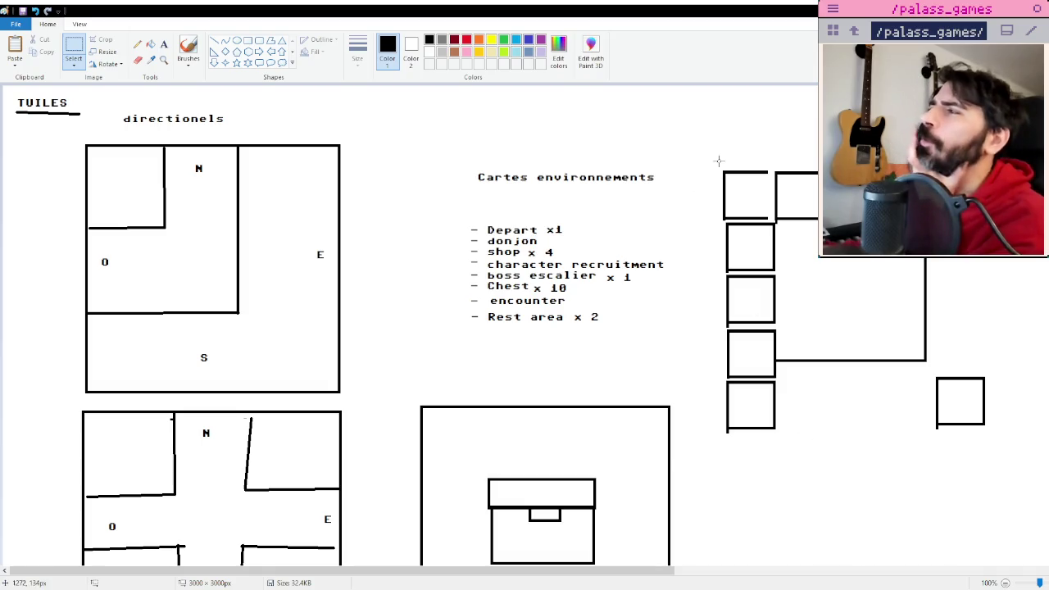
pyautogui.moveTo(720, 162); pyautogui.dragTo(997, 491)
pyautogui.moveTo(1010, 454); pyautogui.dragTo(1010, 455)
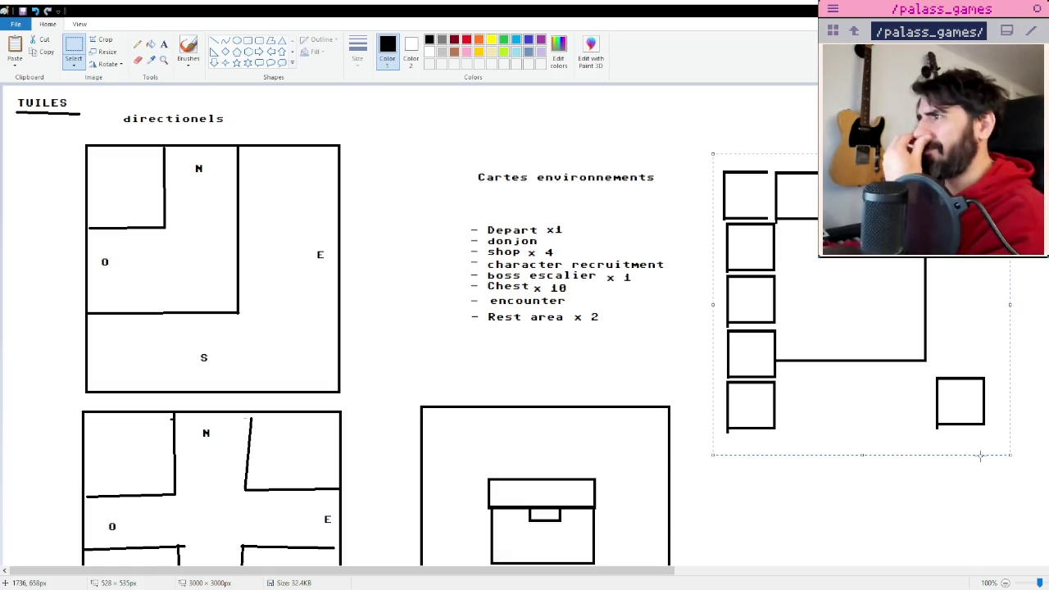
pyautogui.click(883, 461)
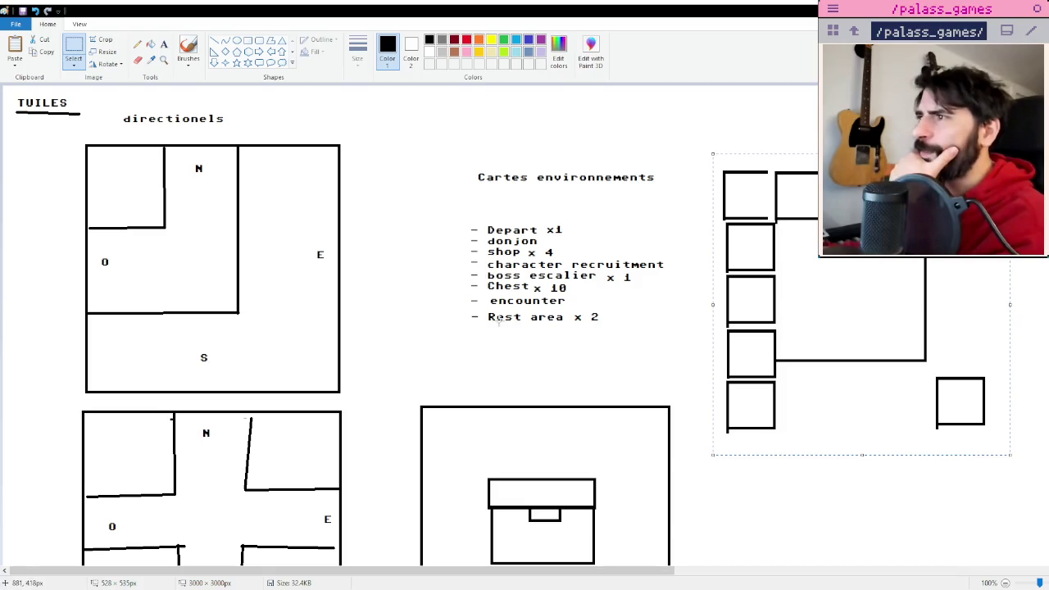
pyautogui.click(624, 340)
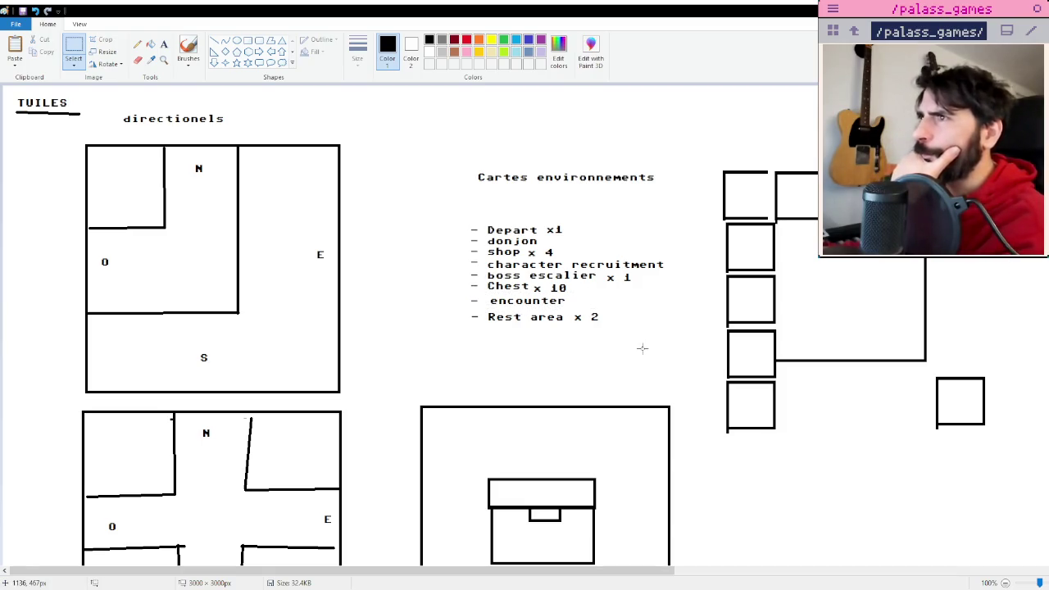
pyautogui.hotkey('ctrl', 's')
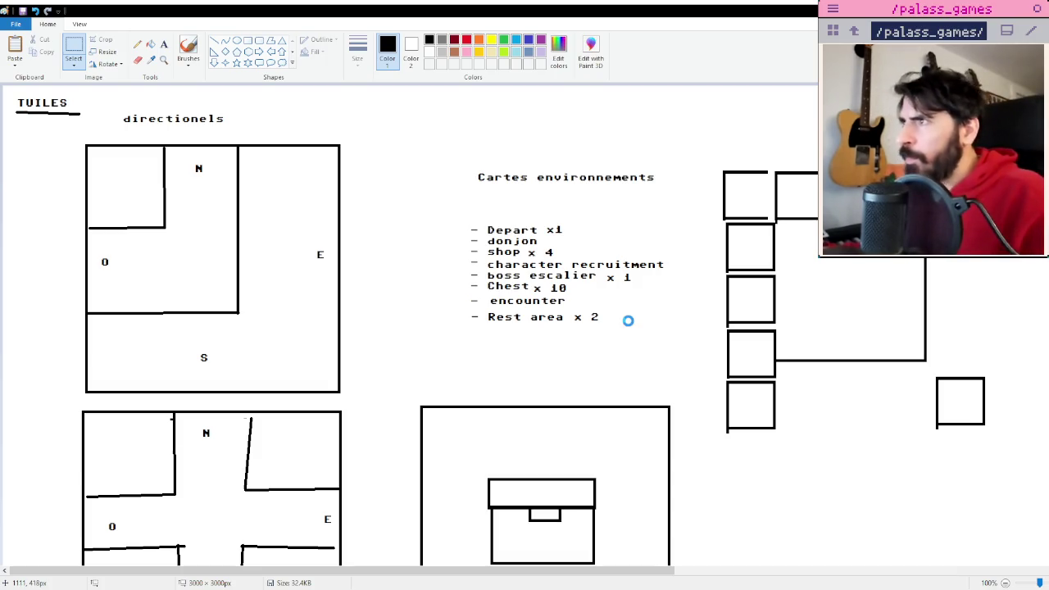
# Move the Depart x1 line back to the head of the list, slightly indented.
pyautogui.moveTo(419, 195)
pyautogui.mouseDown()
pyautogui.moveTo(679, 386)
pyautogui.moveTo(727, 395)
pyautogui.mouseUp()
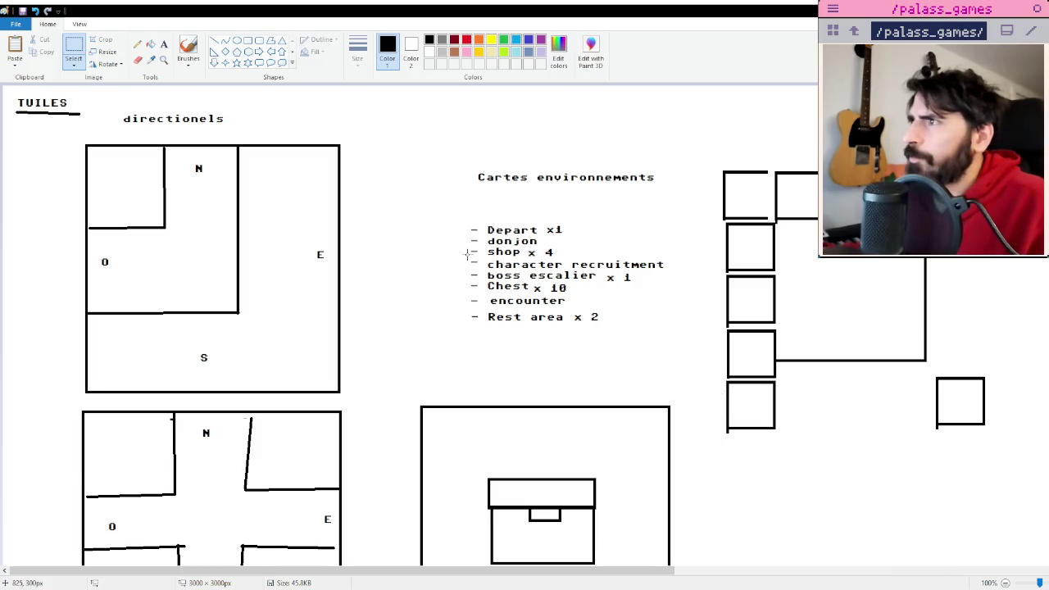
pyautogui.moveTo(468, 221)
pyautogui.mouseDown()
pyautogui.moveTo(572, 241)
pyautogui.moveTo(320, 374)
pyautogui.moveTo(518, 270)
pyautogui.moveTo(539, 224)
pyautogui.moveTo(553, 227)
pyautogui.mouseUp()
pyautogui.click(650, 263)
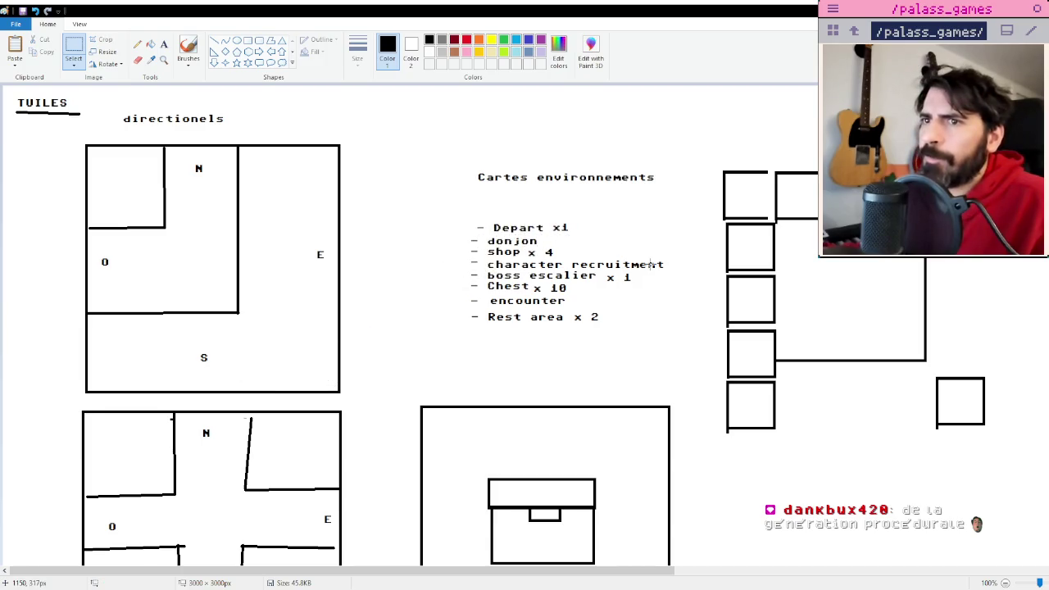
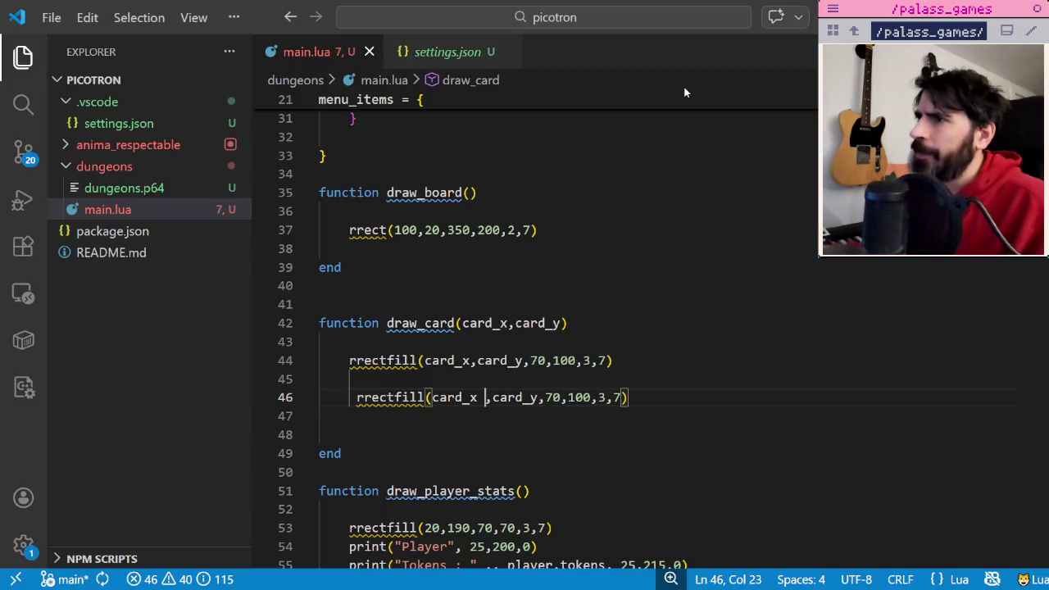
# Remove the stray space before rrectfill on line 46 and run the game to check the card.
pyautogui.click(607, 284)
pyautogui.click(357, 398)
pyautogui.press('BackSpace')
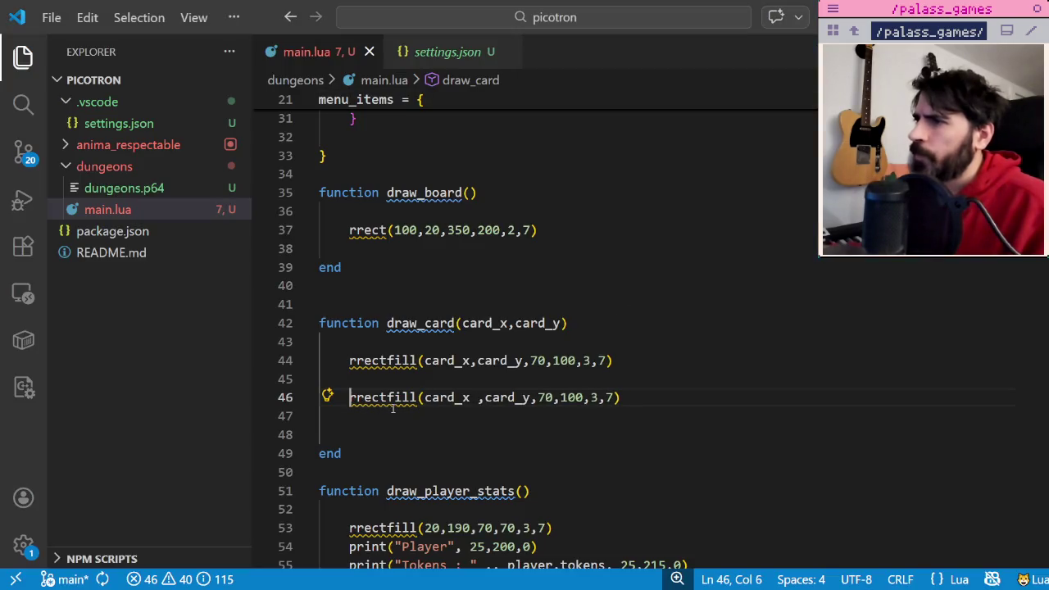
pyautogui.hotkey('alt', 'Tab')
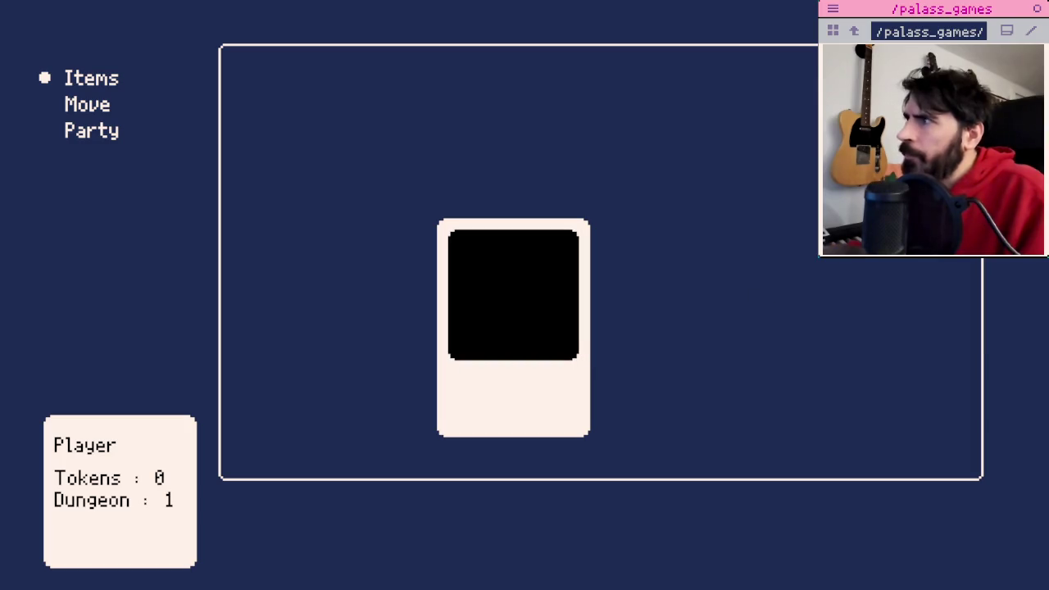
pyautogui.press('Up')
pyautogui.press('Up')
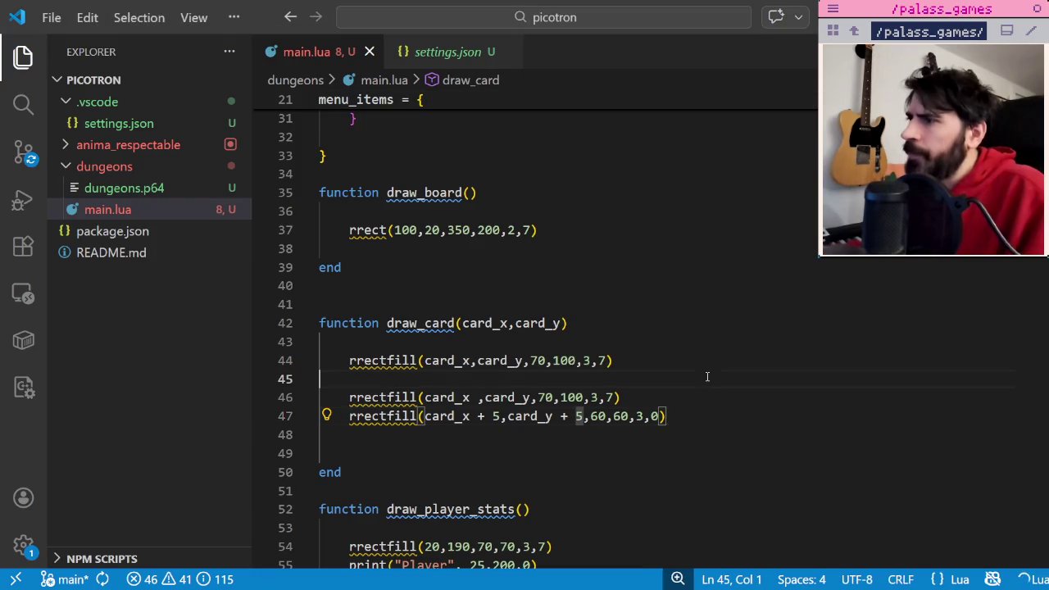
# Set the inner black panel's height to 50 and its x offset to 5, then relaunch the game.
pyautogui.doubleClick(624, 417)
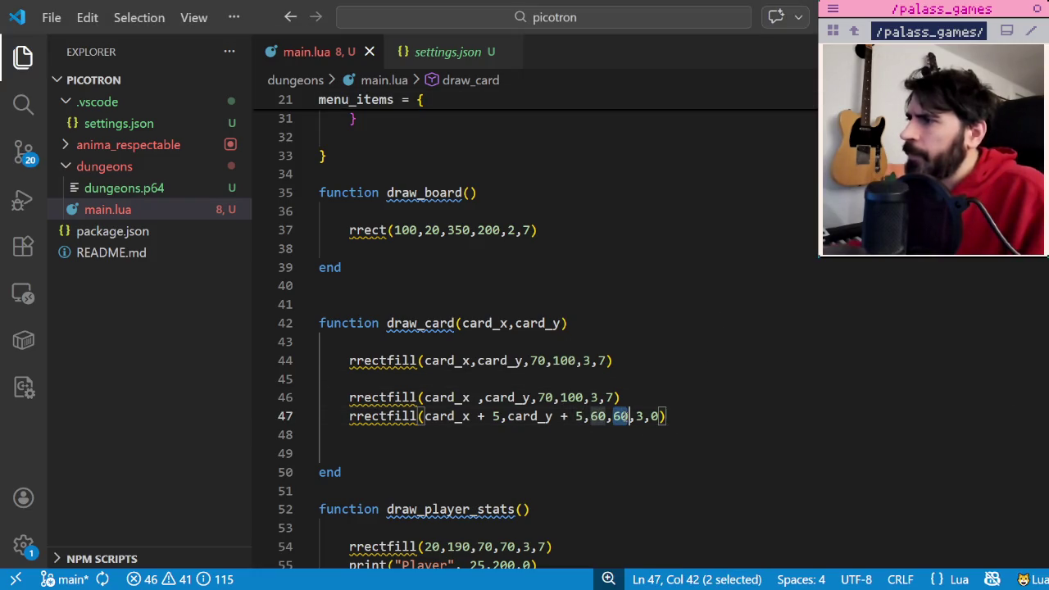
pyautogui.write('50')
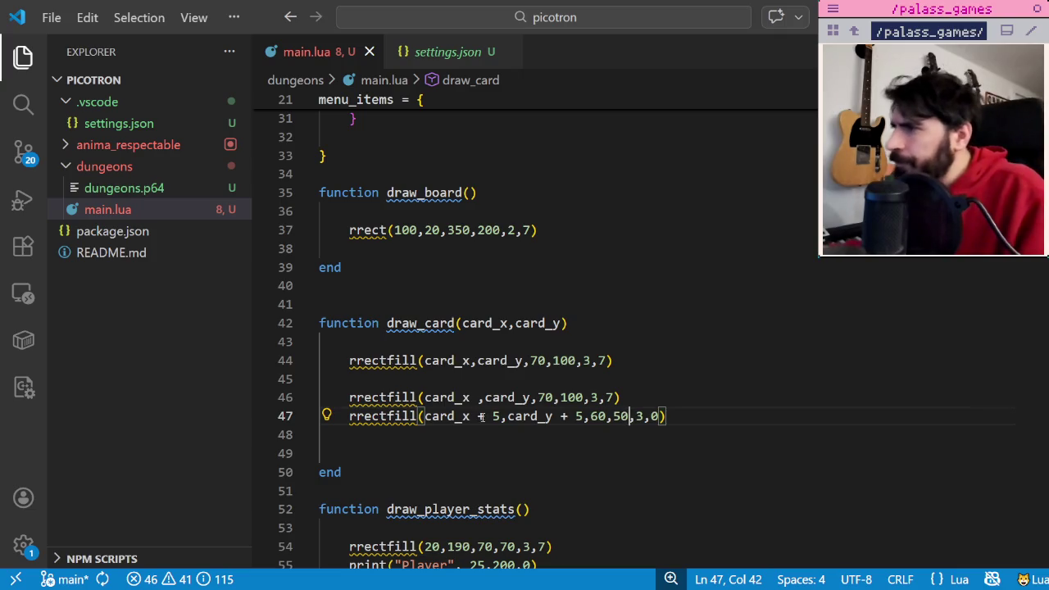
pyautogui.doubleClick(497, 416)
pyautogui.write('2')
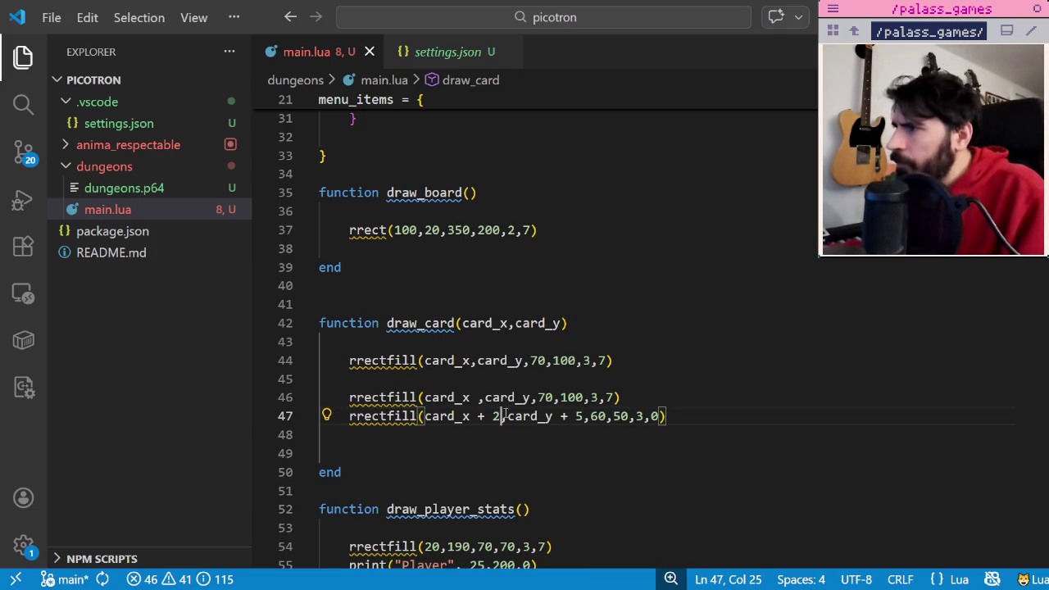
pyautogui.press('BackSpace')
pyautogui.write('6')
pyautogui.press('BackSpace')
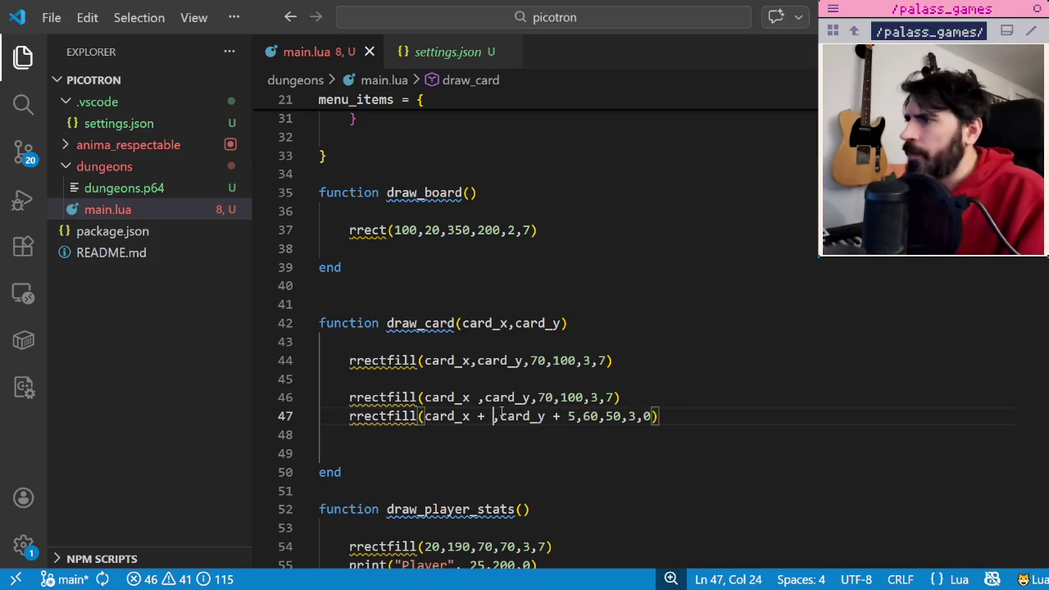
pyautogui.write('5')
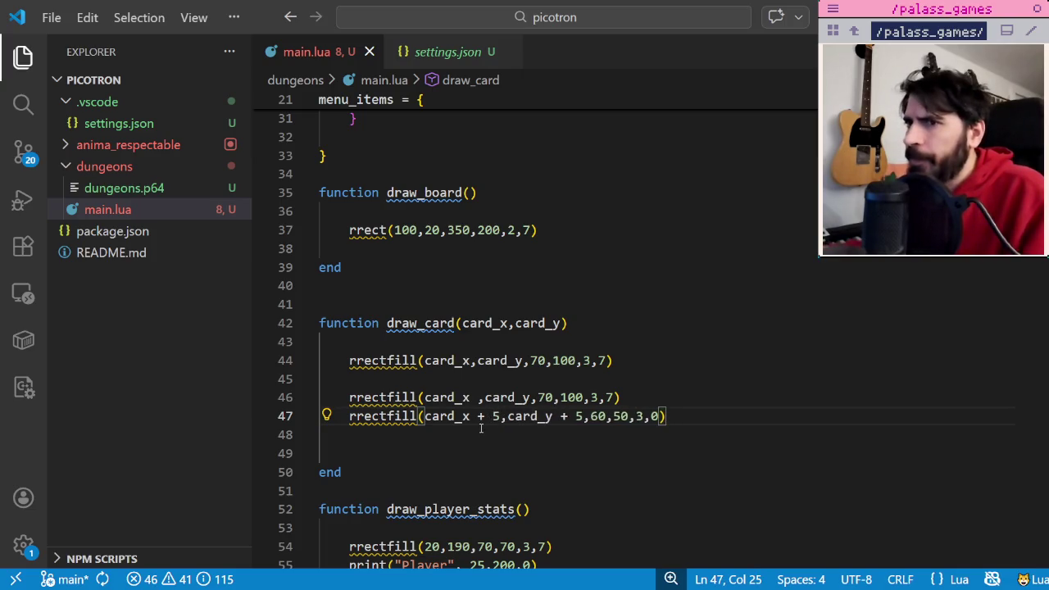
pyautogui.hotkey('alt', 'Tab')
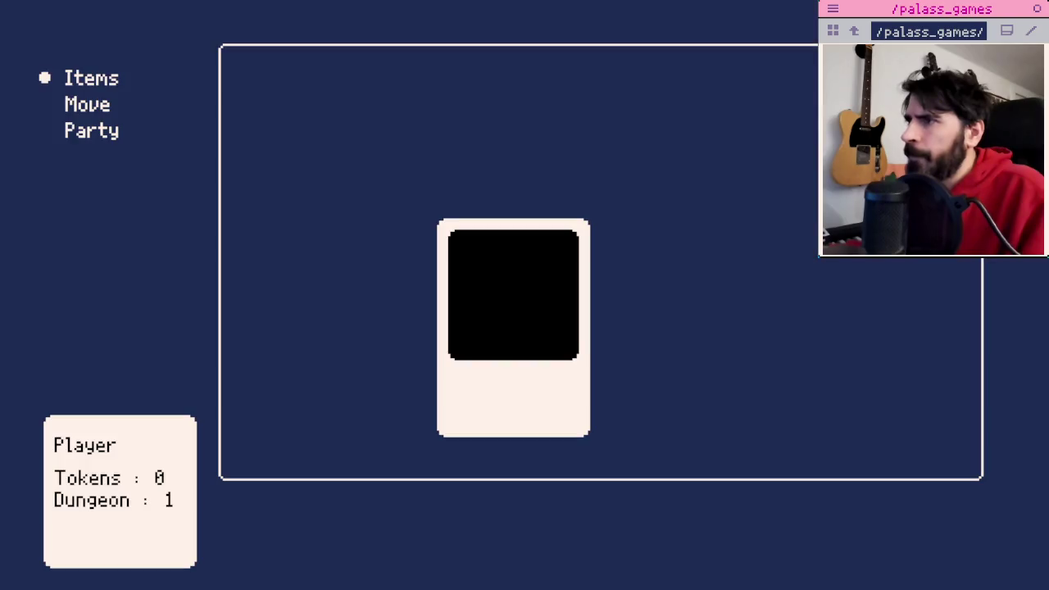
# Relaunch the game, move the menu marker from Items to Move, and return to the code.
pyautogui.hotkey('ctrl', 'r')
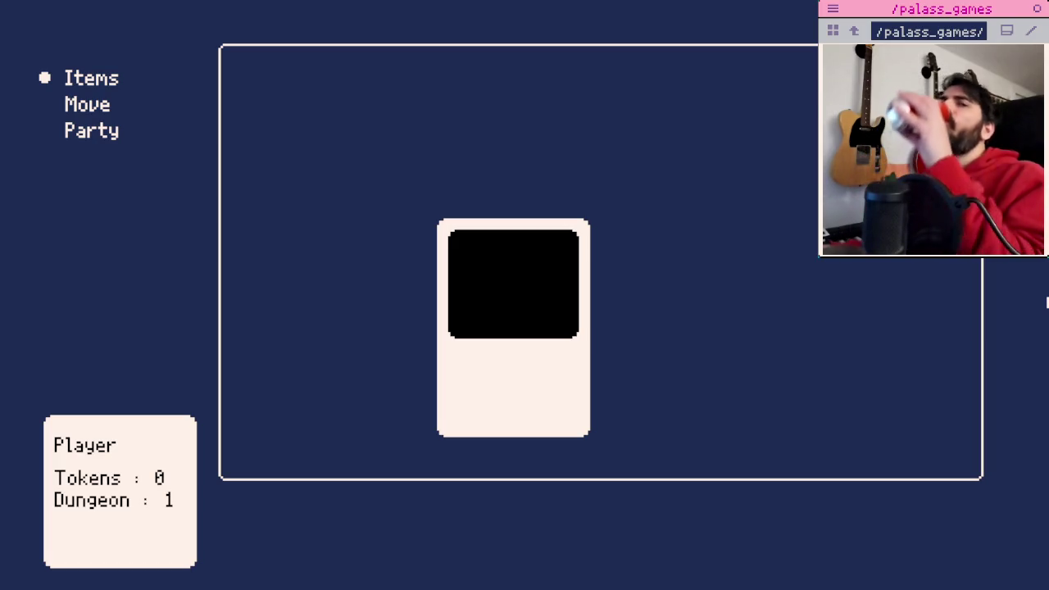
pyautogui.press('Down')
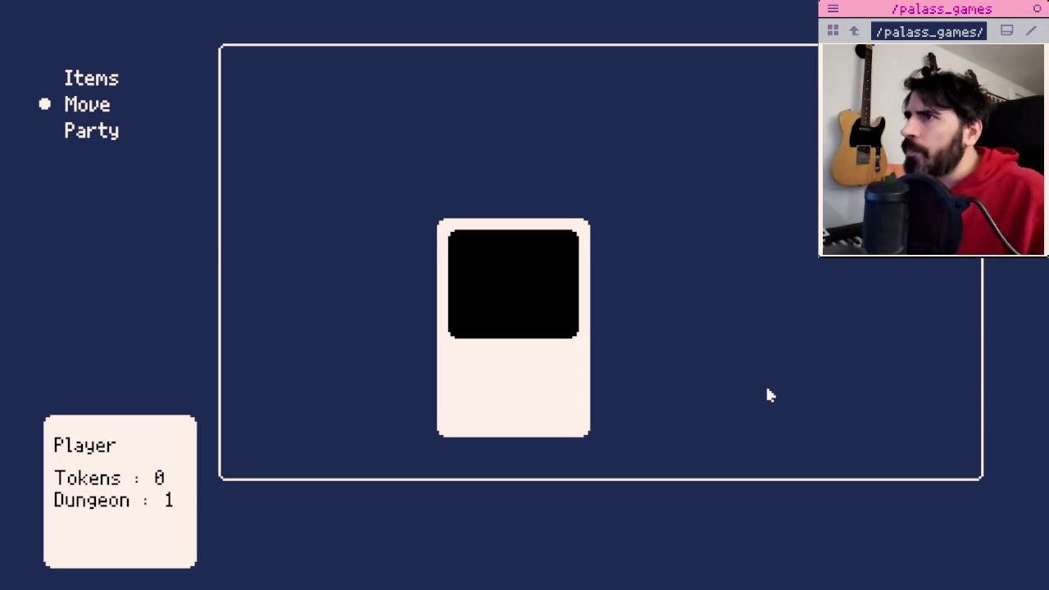
pyautogui.press('Up')
pyautogui.press('Down')
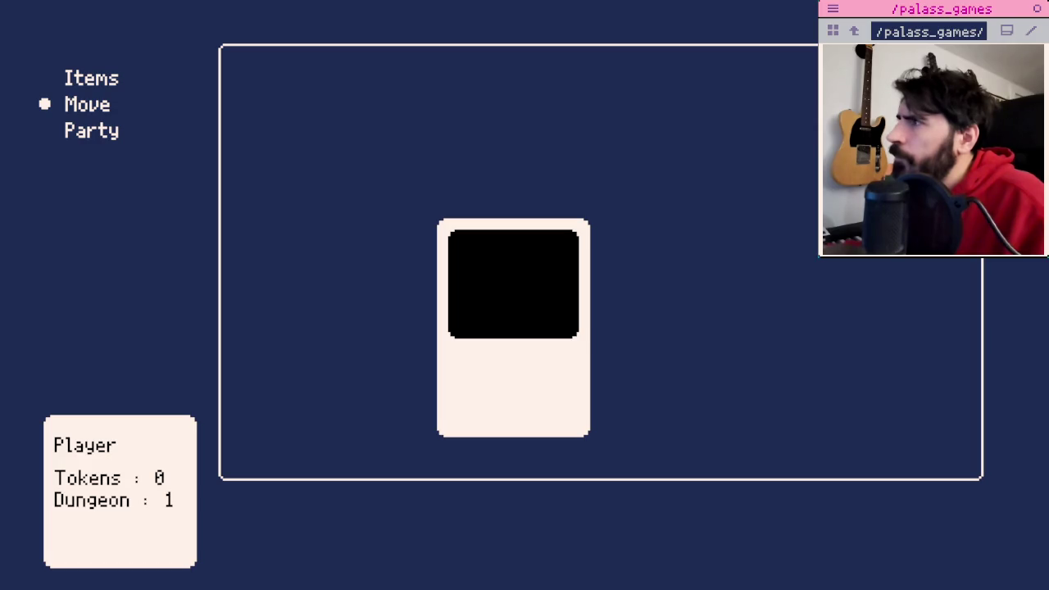
pyautogui.hotkey('alt', 'Tab')
pyautogui.click(632, 359)
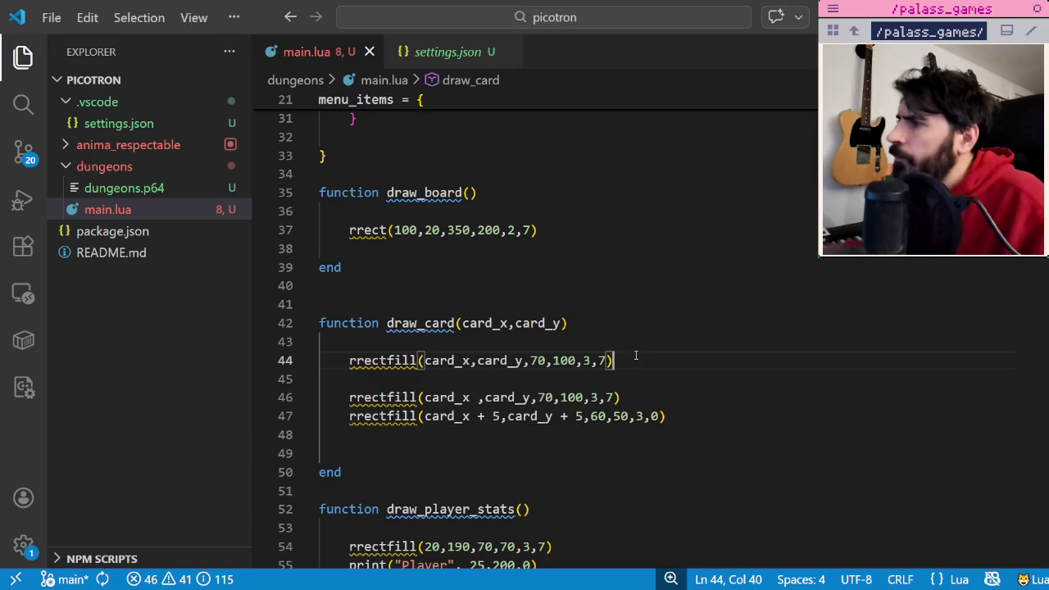
# Leave the code at the end of line 47 and bring up the Paint directional-tile design notes.
pyautogui.click(689, 416)
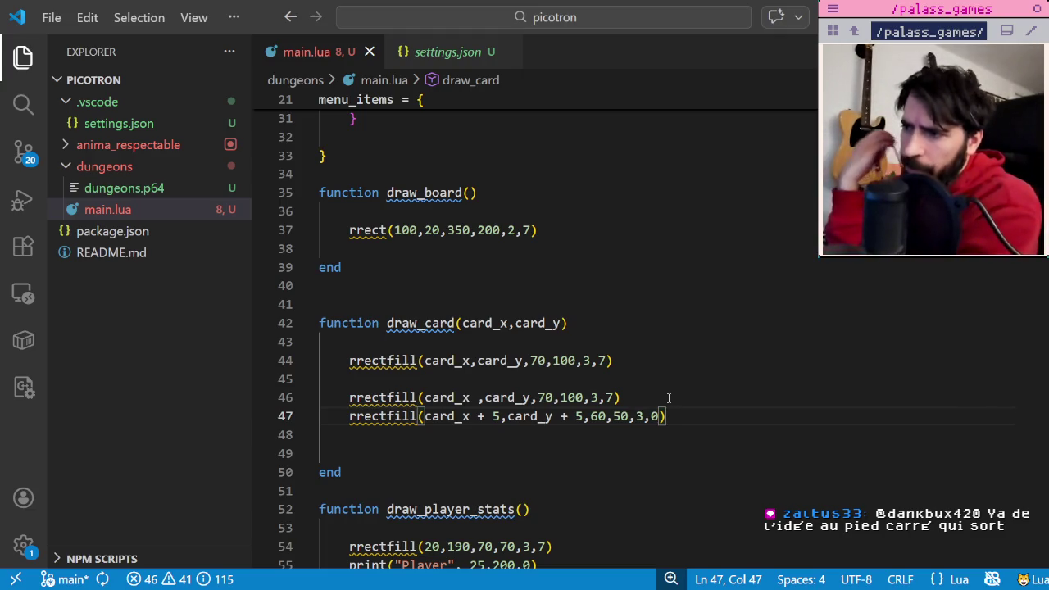
pyautogui.hotkey('alt', 'Tab')
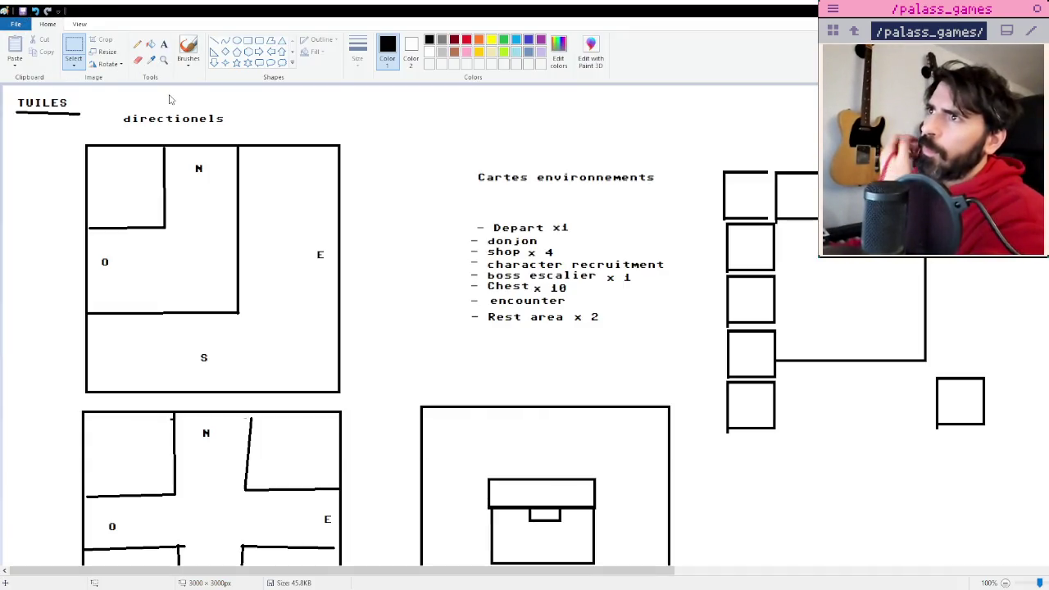
# Bring up the design image showing the RAT and Goblin monster cards.
pyautogui.hotkey('alt', 'Tab')
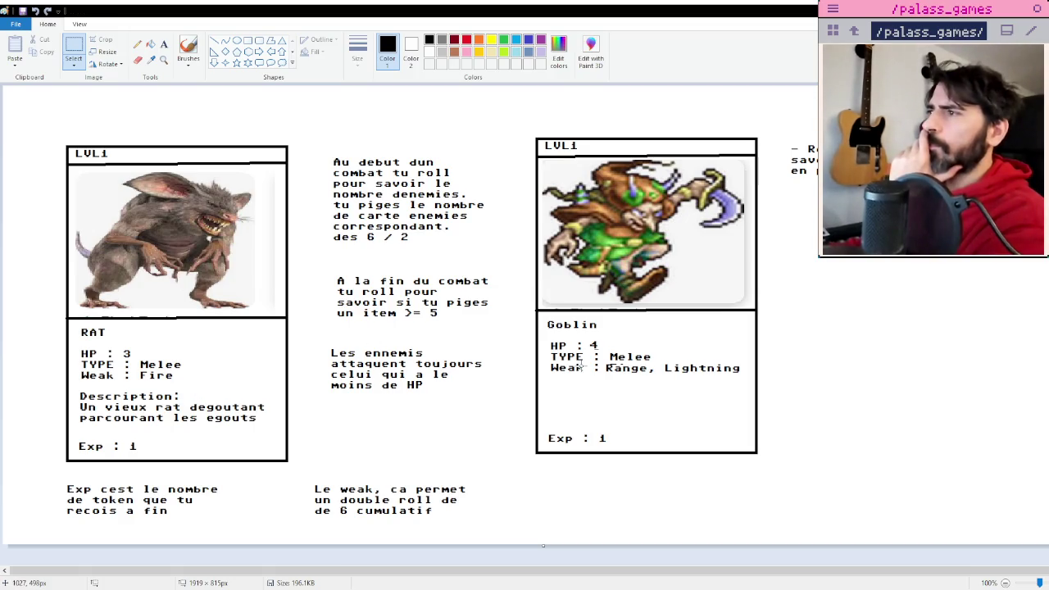
# Add a 'Damage : 1' line below Weak on the RAT and Goblin cards, save, and return to the code.
pyautogui.click(164, 44)
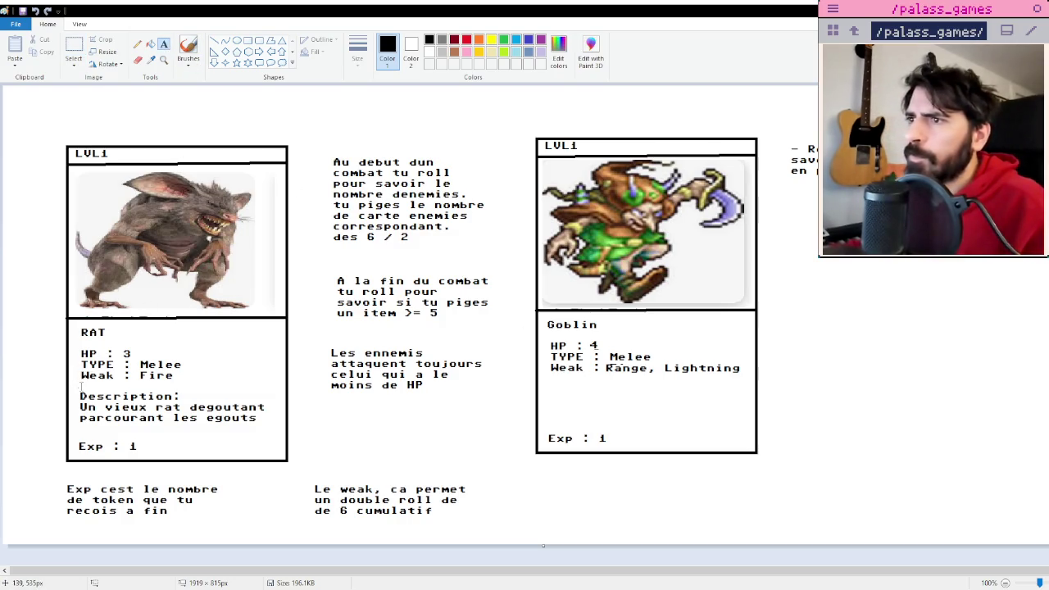
pyautogui.click(81, 380)
pyautogui.write('a')
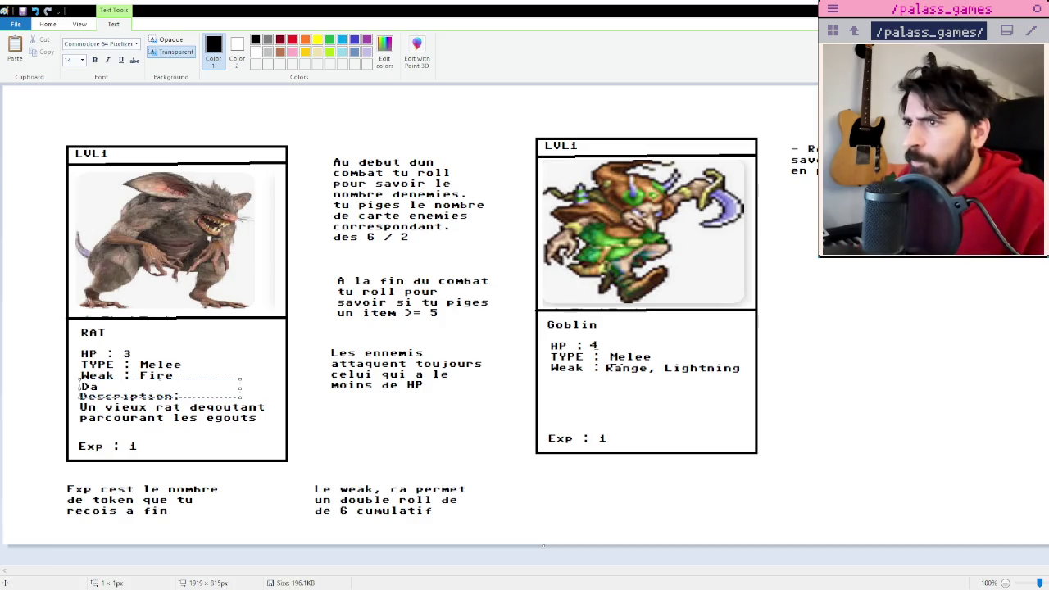
pyautogui.write('tlmaa')
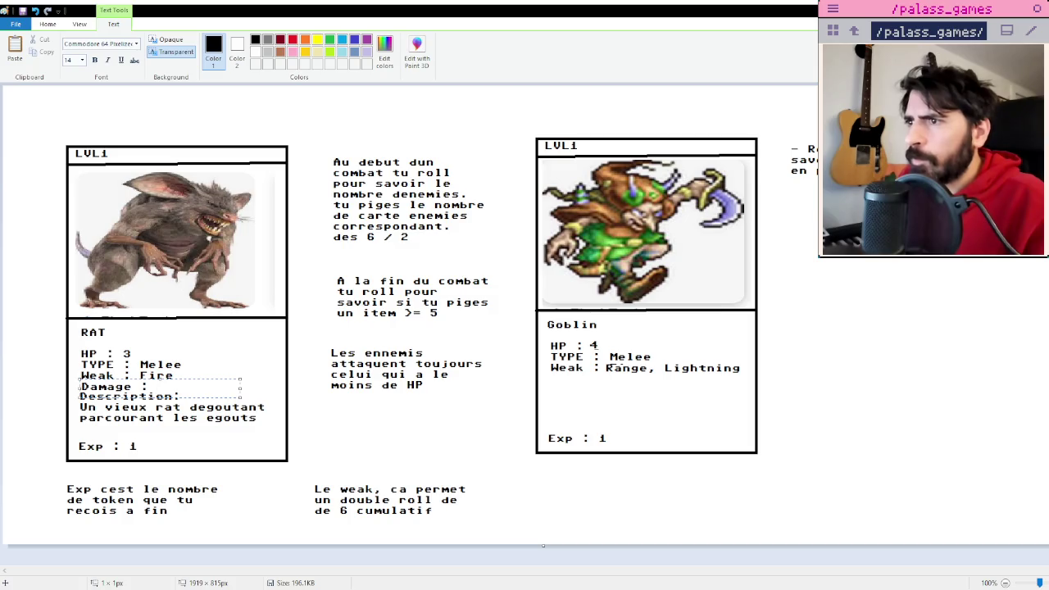
pyautogui.write('1')
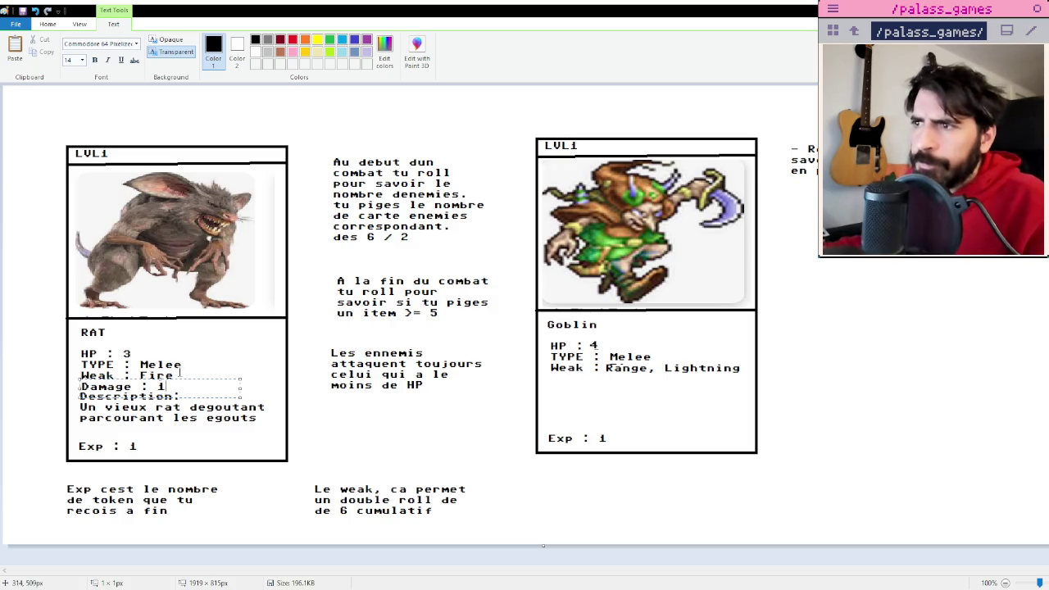
pyautogui.click(198, 363)
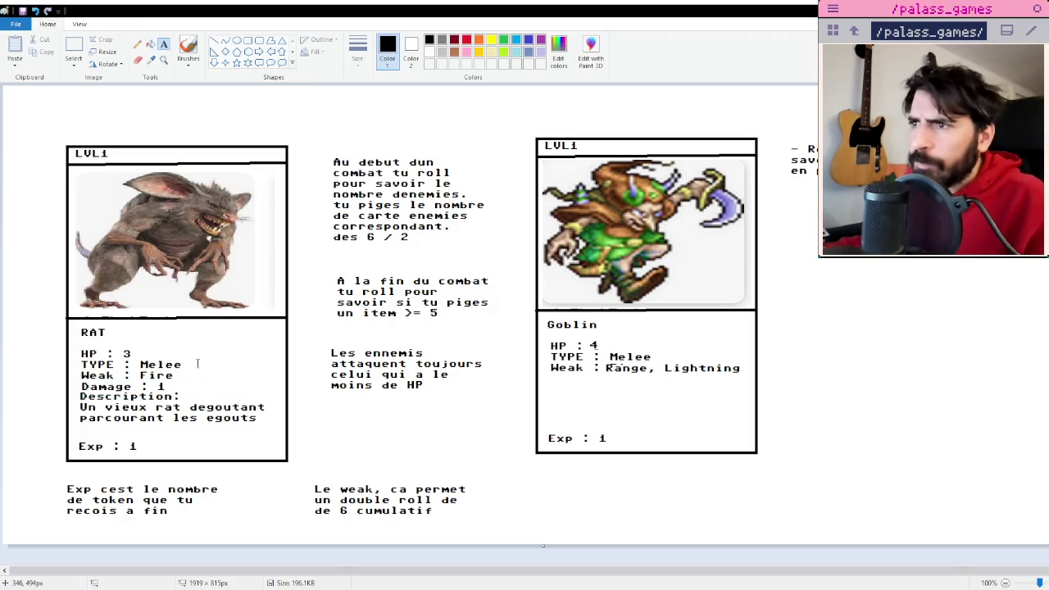
pyautogui.click(549, 376)
pyautogui.write('Damage : 1')
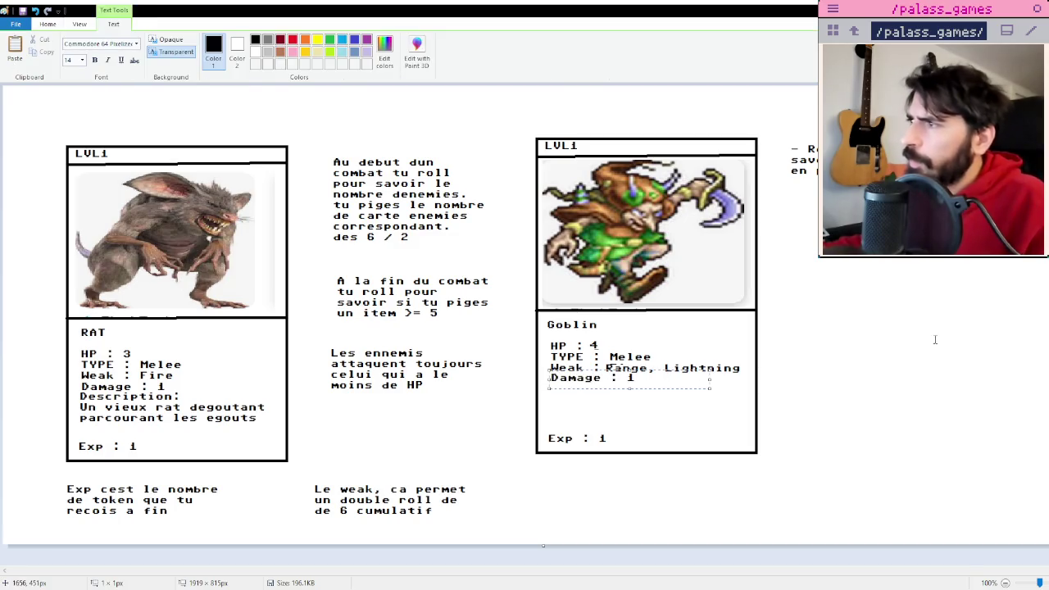
pyautogui.click(719, 378)
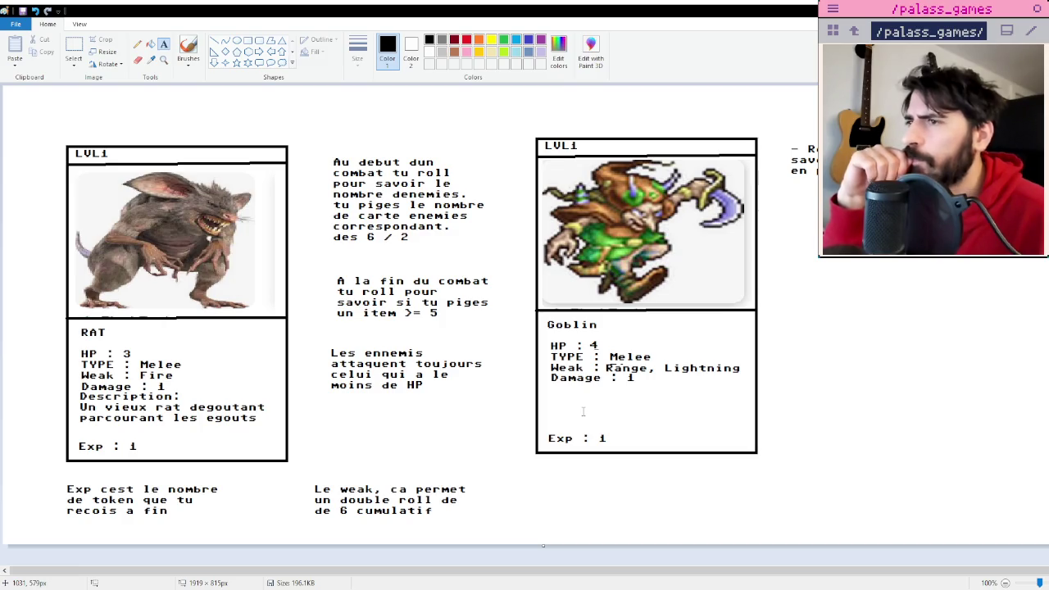
pyautogui.hotkey('ctrl', 's')
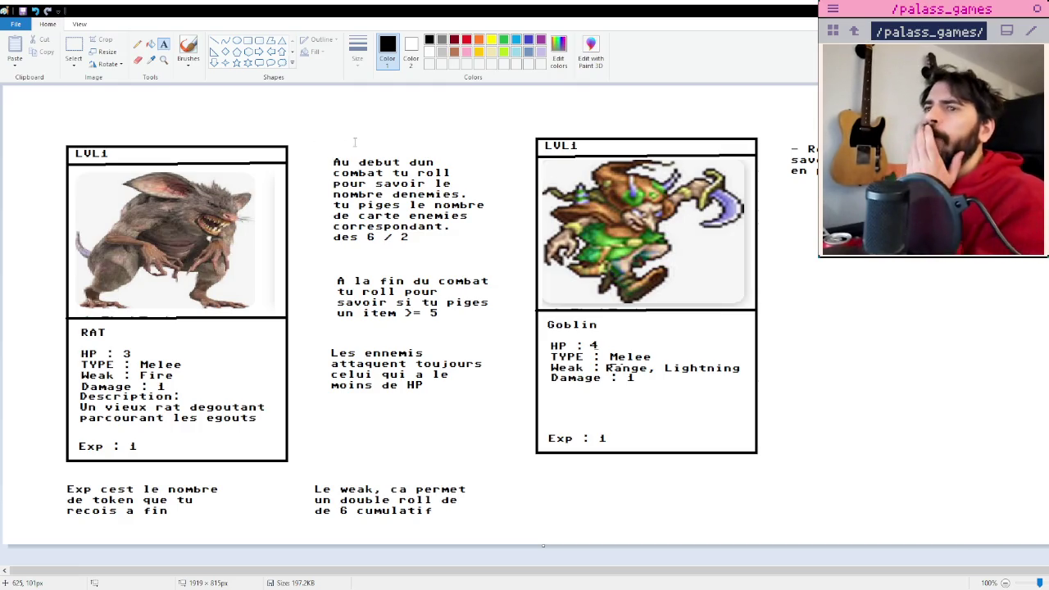
pyautogui.hotkey('alt', 'Tab')
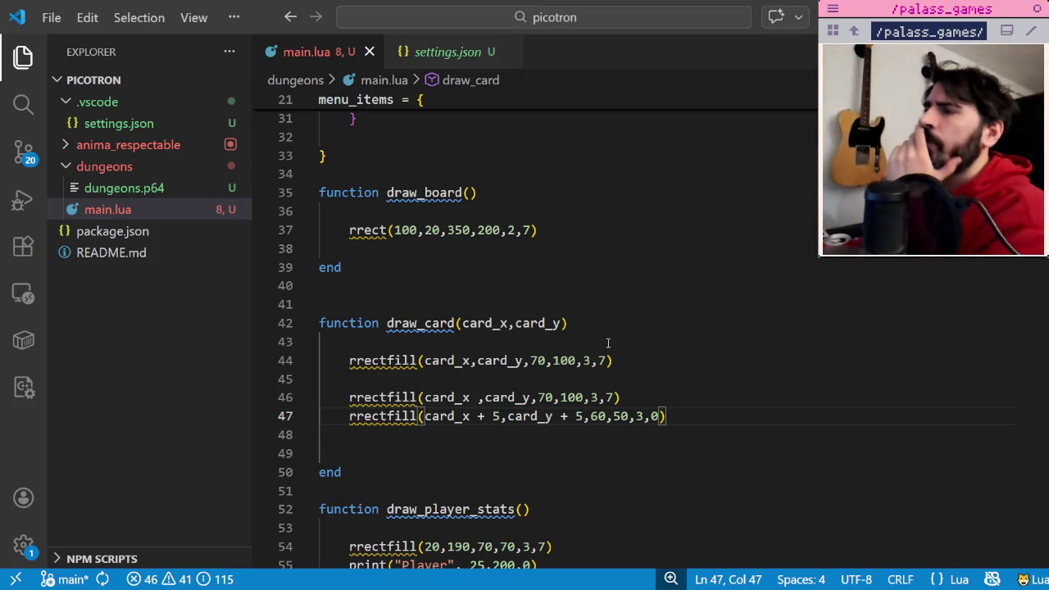
# Briefly run the game to view the 70 by 100 card, then return to the Paint card designs.
pyautogui.click(545, 360)
pyautogui.hotkey('alt', 'Tab')
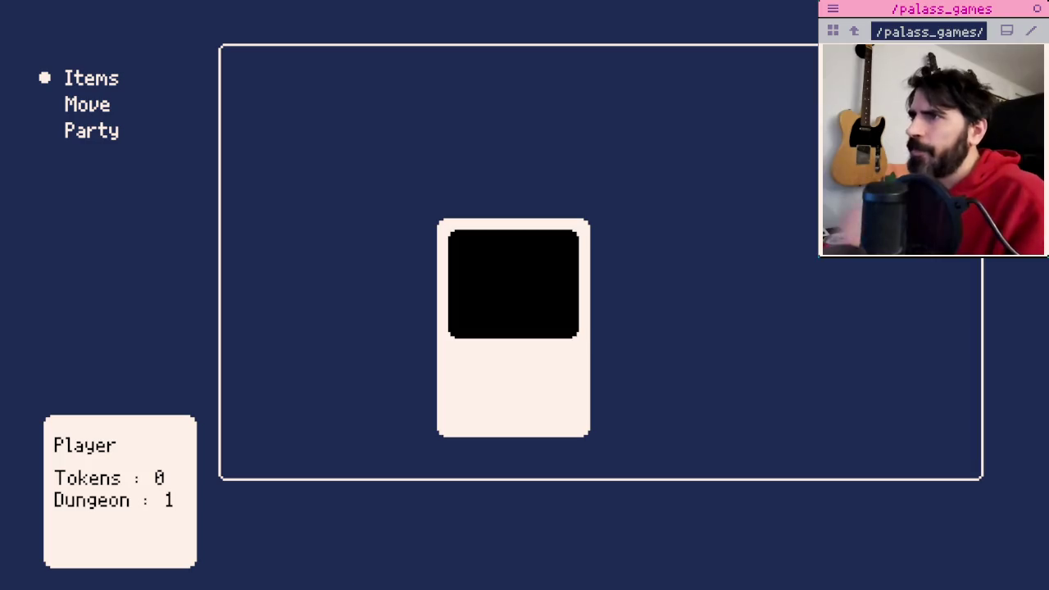
pyautogui.hotkey('alt', 'Tab')
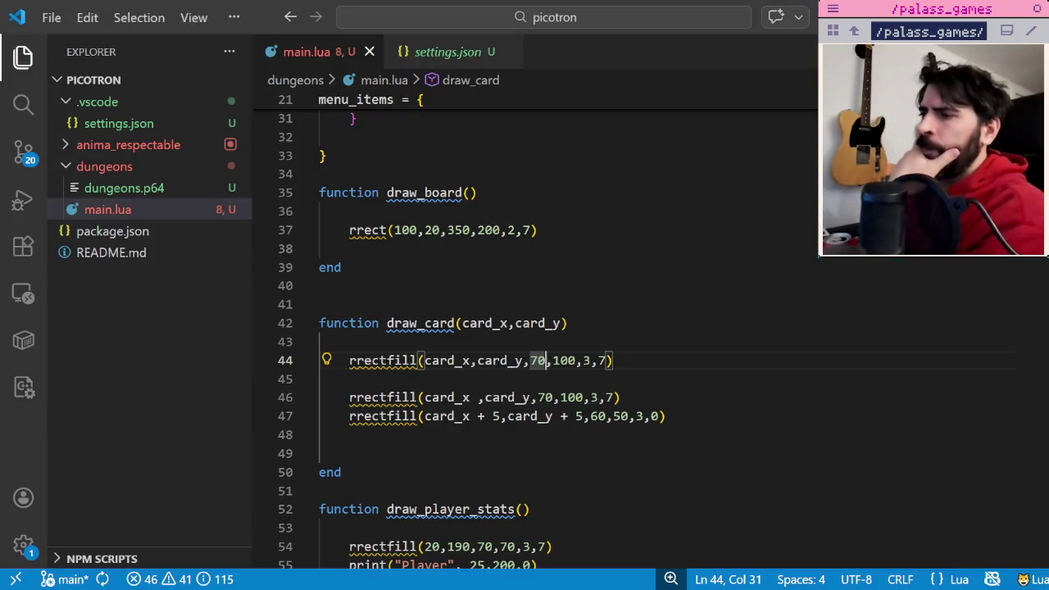
pyautogui.hotkey('alt', 'Tab')
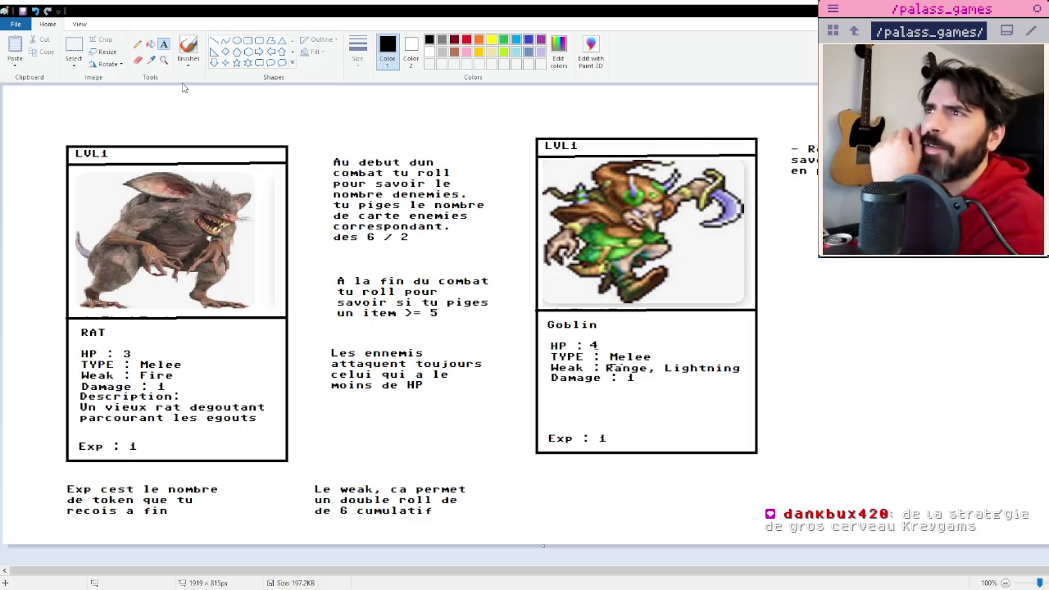
# Move past the Terra and Locke character-card sheet and create a new blank 3000×3000 image.
pyautogui.hotkey('alt', 'Tab')
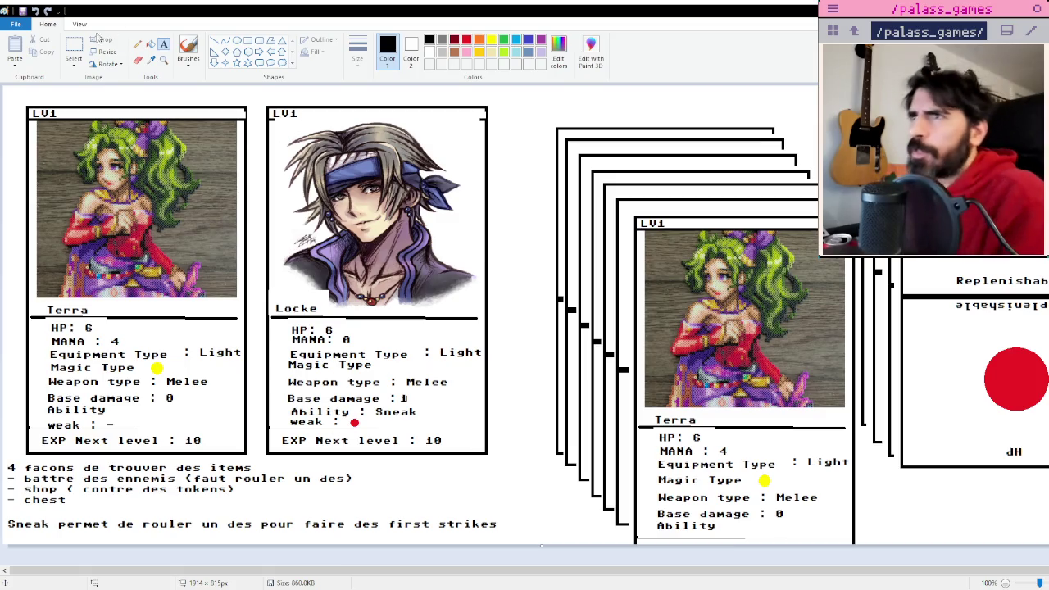
pyautogui.hotkey('ctrl', 'n')
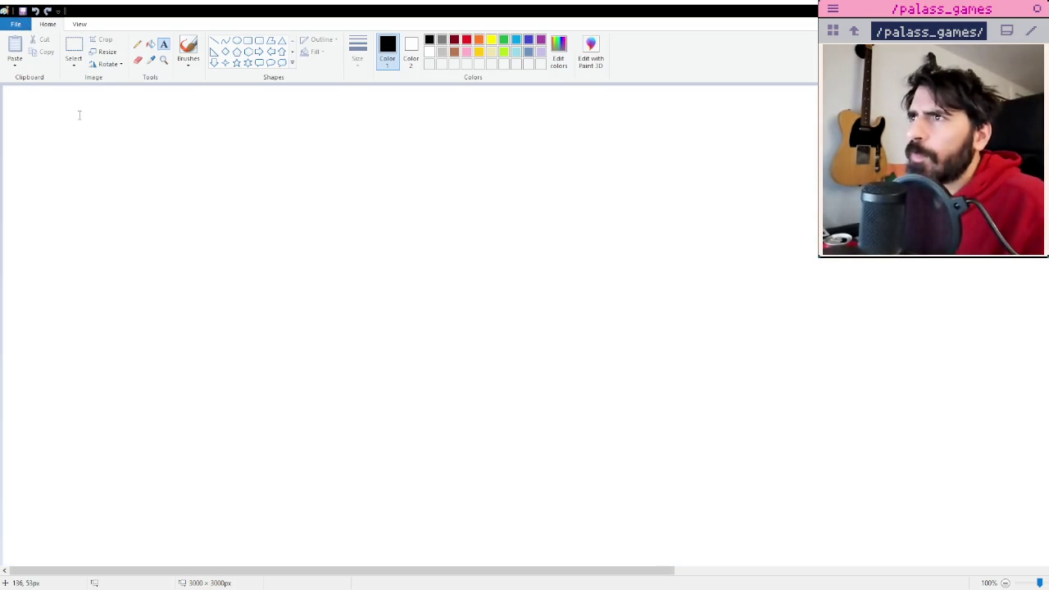
# Write the first two dash questions about how the board develops and how enemies appear.
pyautogui.click(38, 122)
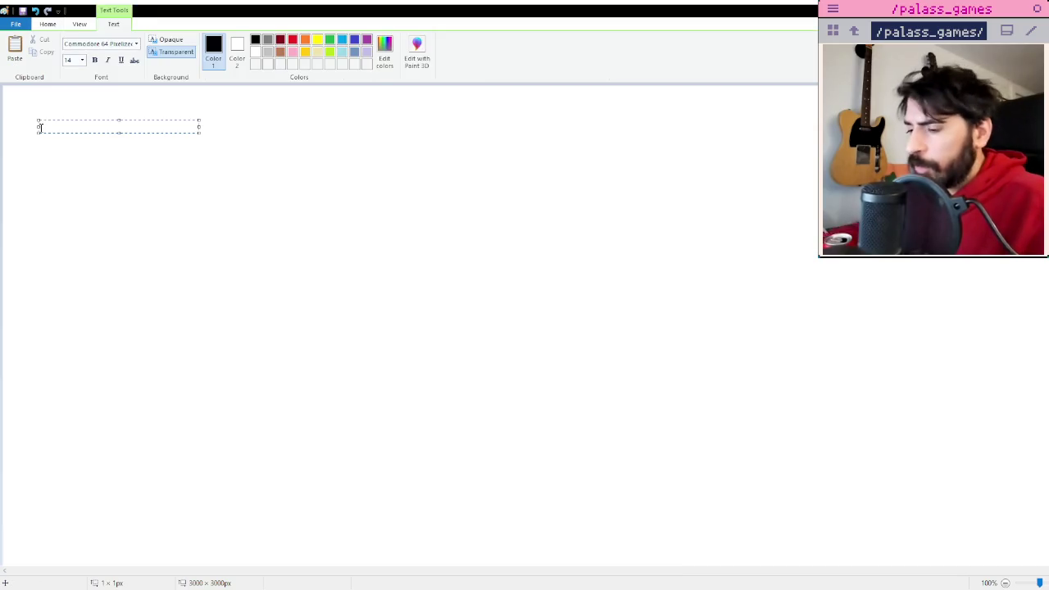
pyautogui.write('- Comment les')
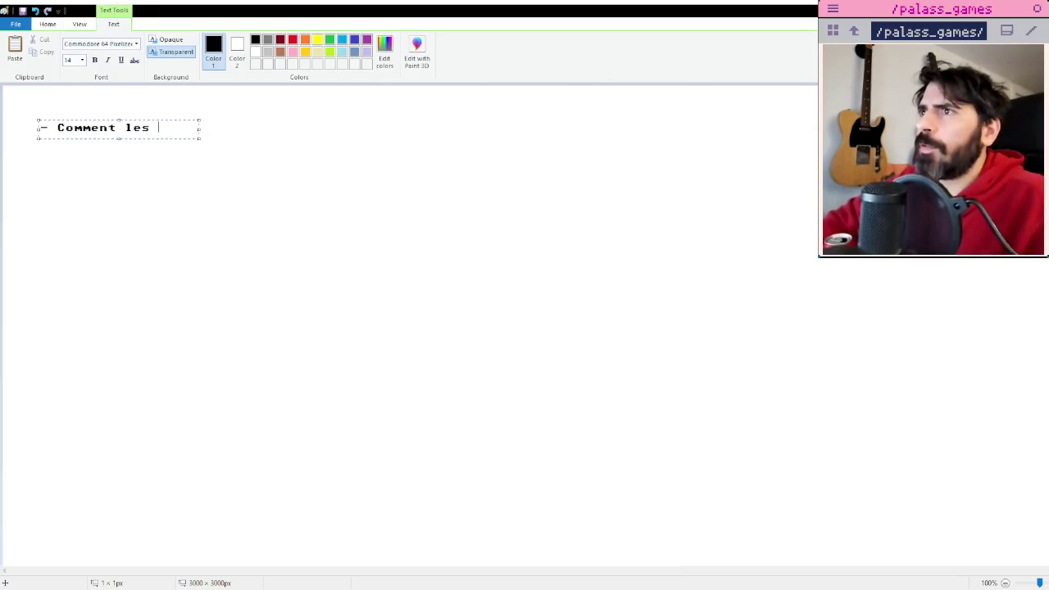
pyautogui.write('board se devbe')
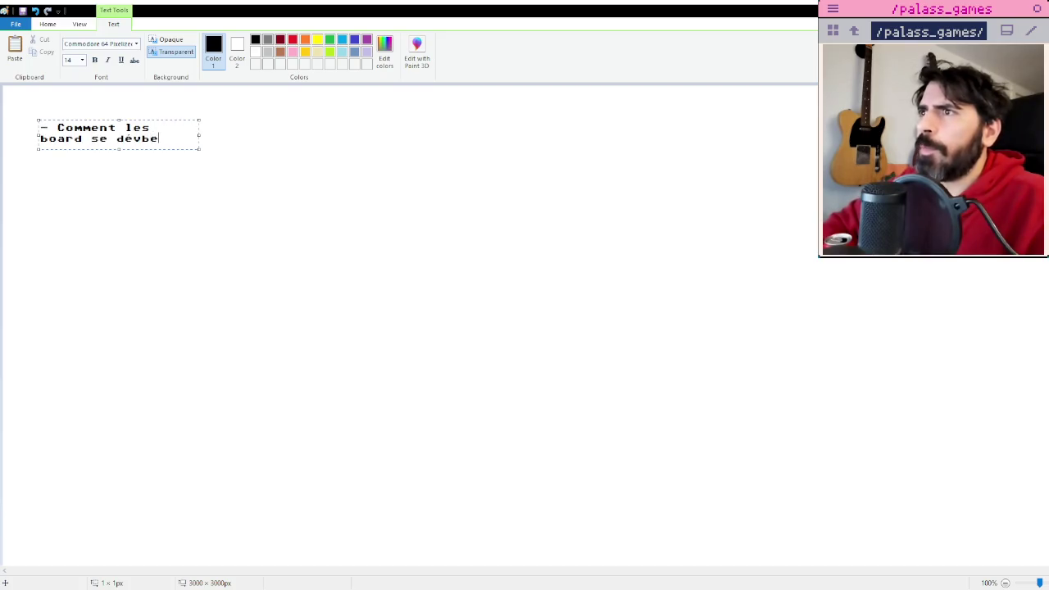
pyautogui.write('pe')
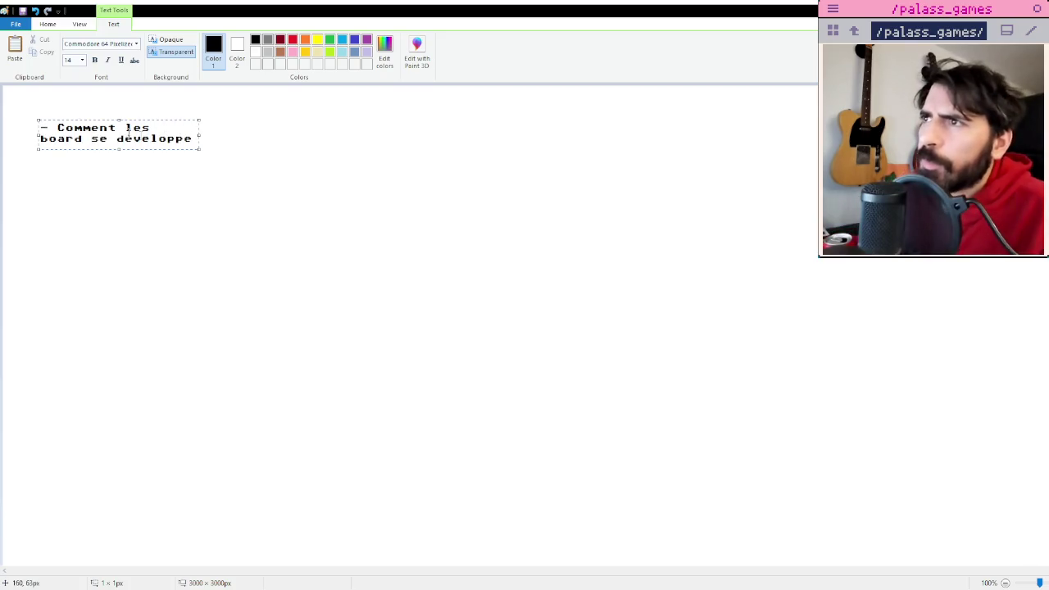
pyautogui.moveTo(200, 135); pyautogui.dragTo(498, 136)
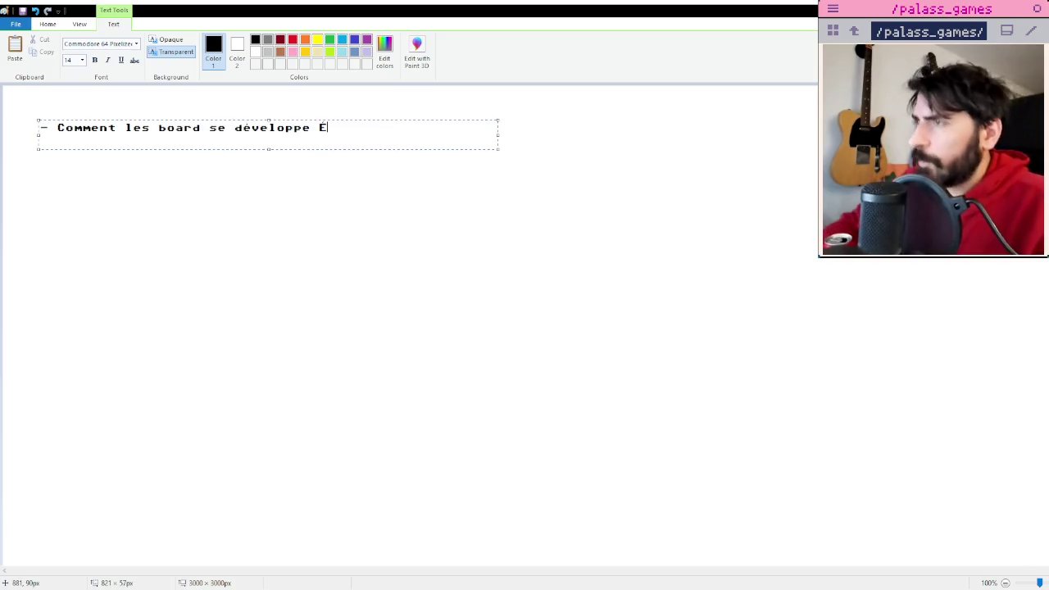
pyautogui.write('?')
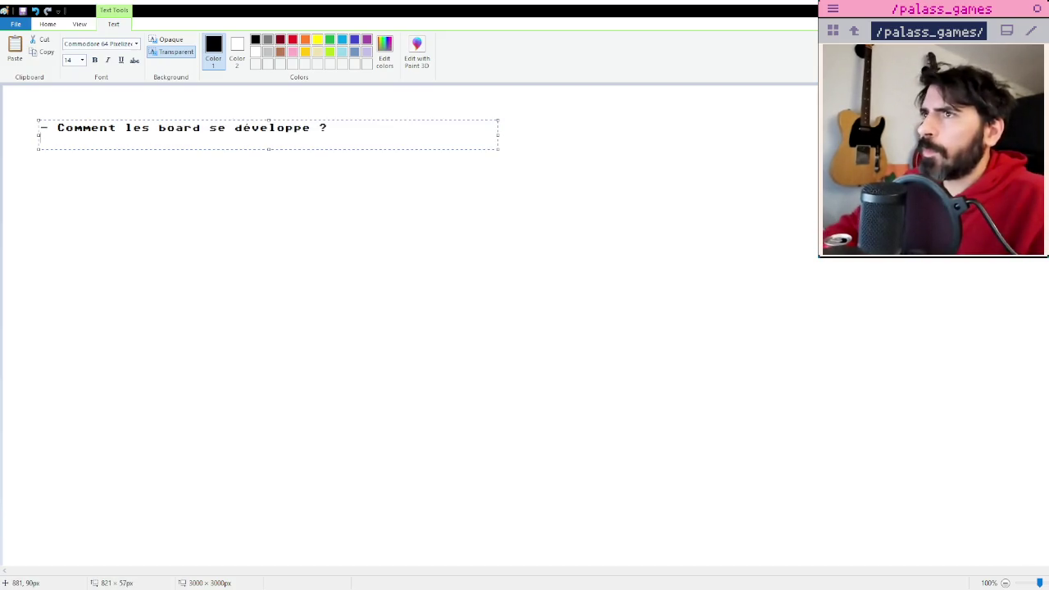
pyautogui.press('Return')
pyautogui.write('- comment les ennemie')
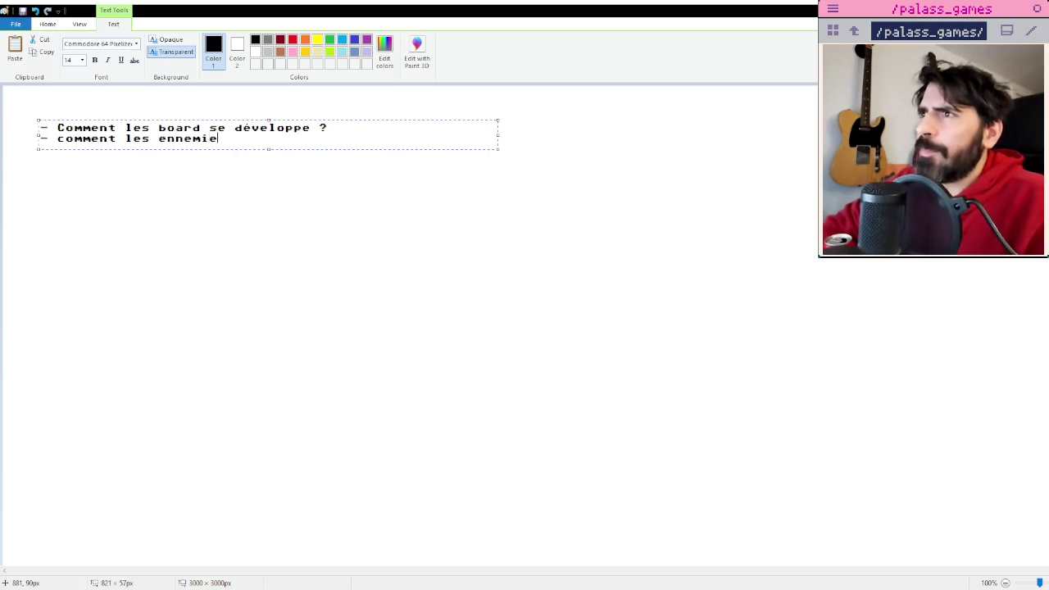
pyautogui.write('s encounter')
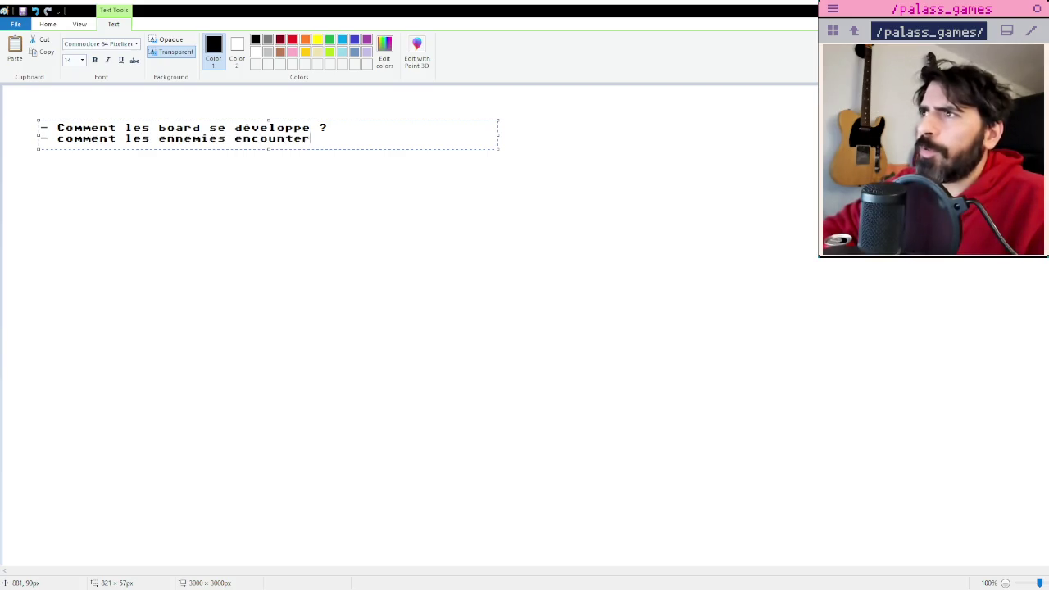
pyautogui.write(' ou aparaisse')
# Add the third line 'Comment on implique la stratégie du joueur vs le random', widening the box.
pyautogui.press('Return')
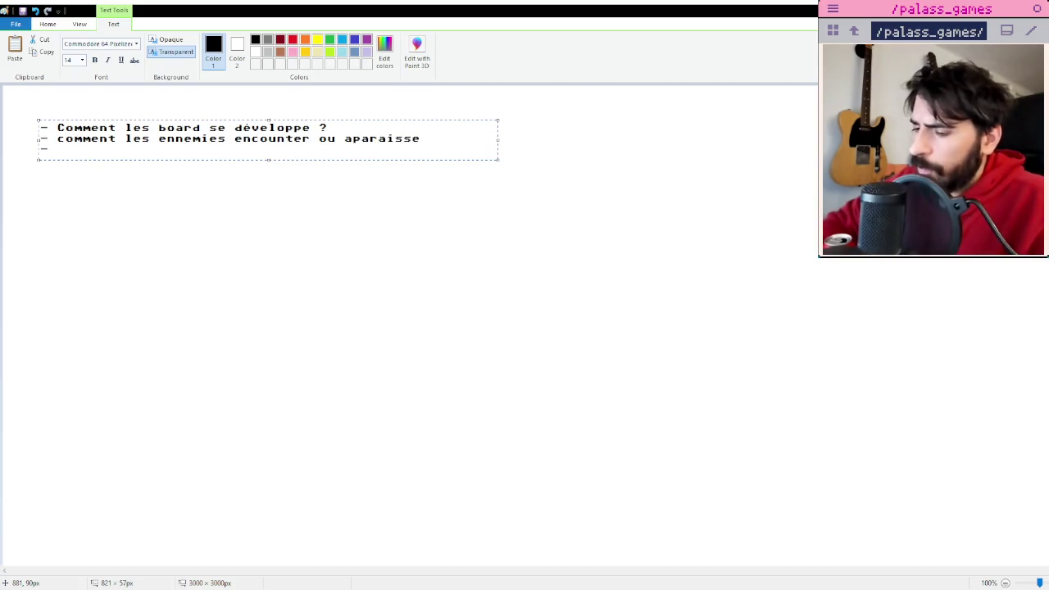
pyautogui.write('Quelles ')
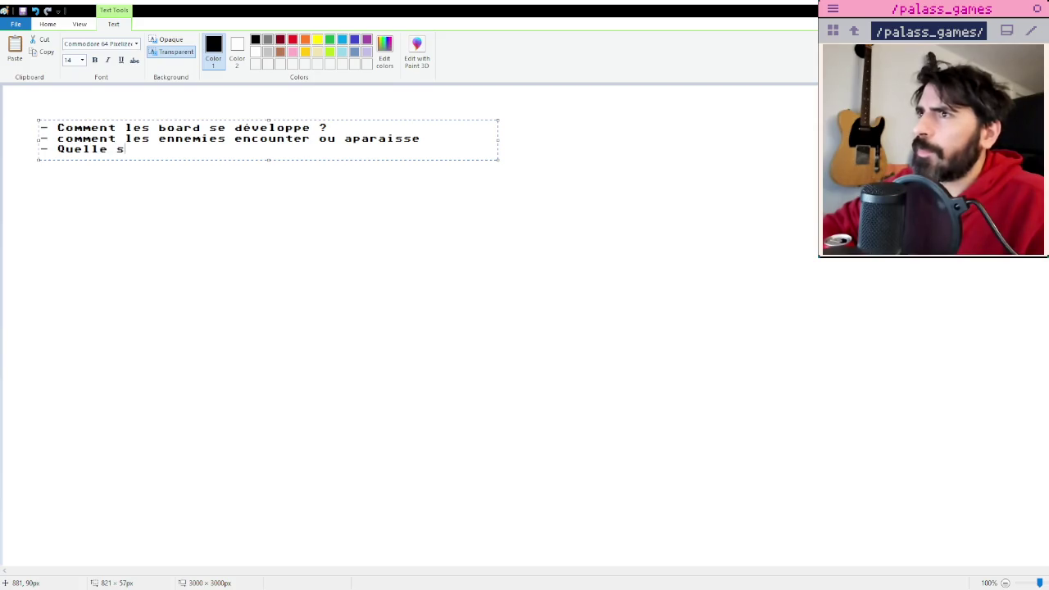
pyautogui.write('sont')
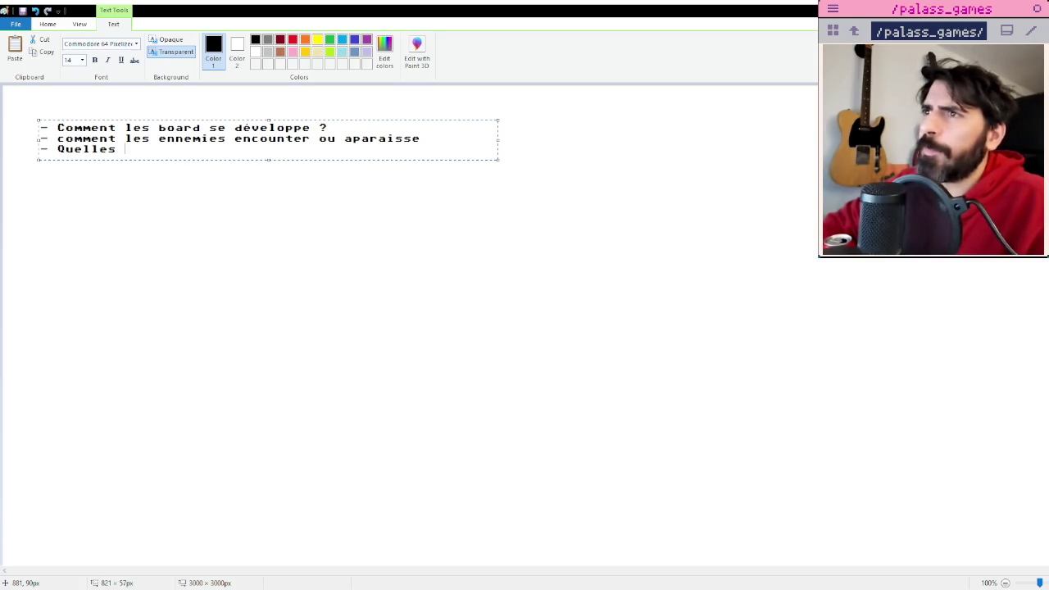
pyautogui.press('BackSpace')
pyautogui.press('BackSpace')
pyautogui.press('BackSpace')
pyautogui.press('BackSpace')
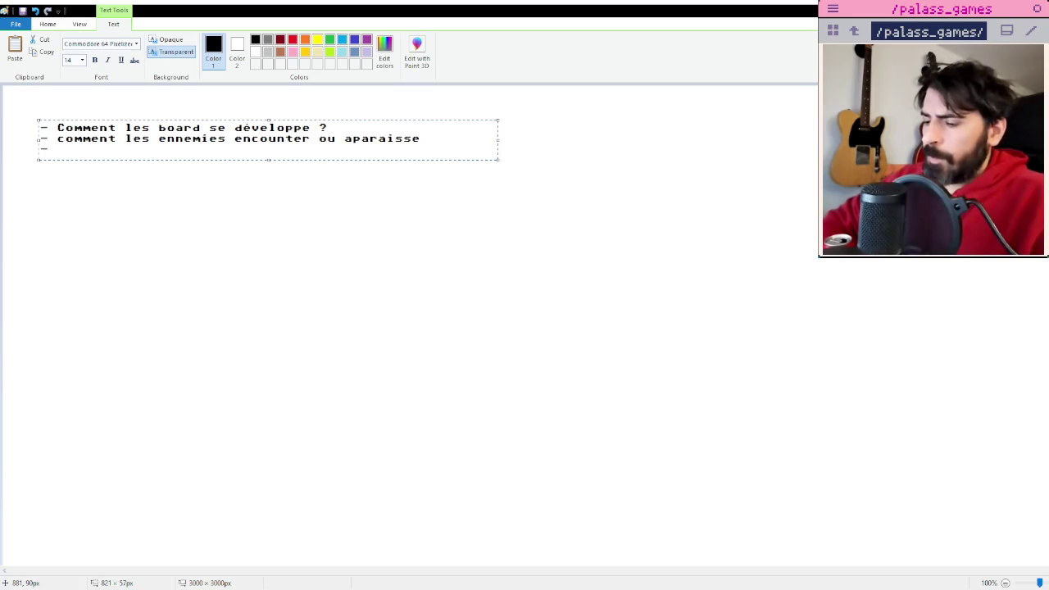
pyautogui.write('Comment on imp')
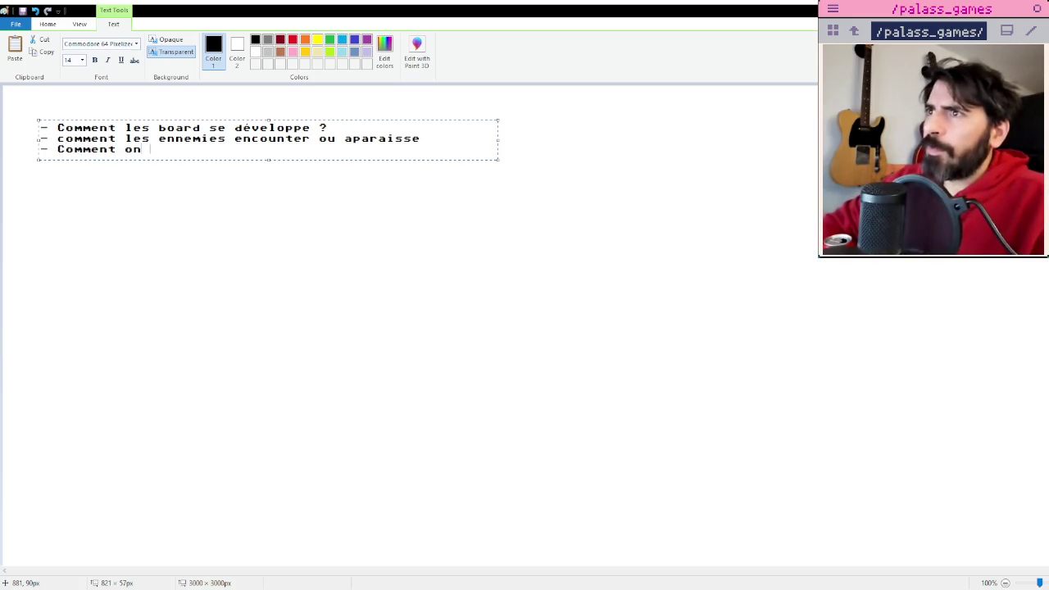
pyautogui.write('lique ')
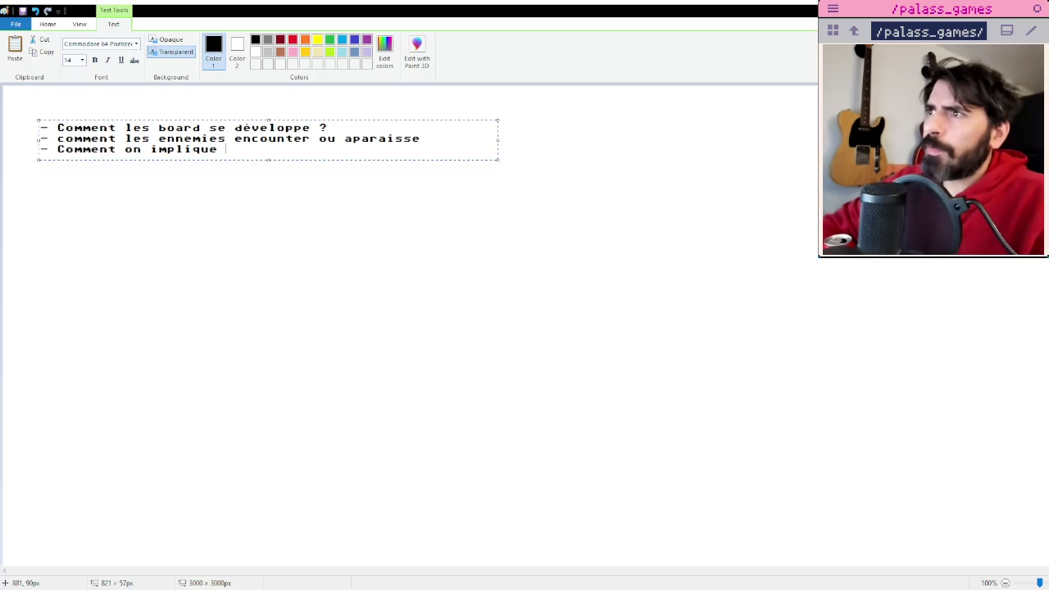
pyautogui.write('la stratégie v')
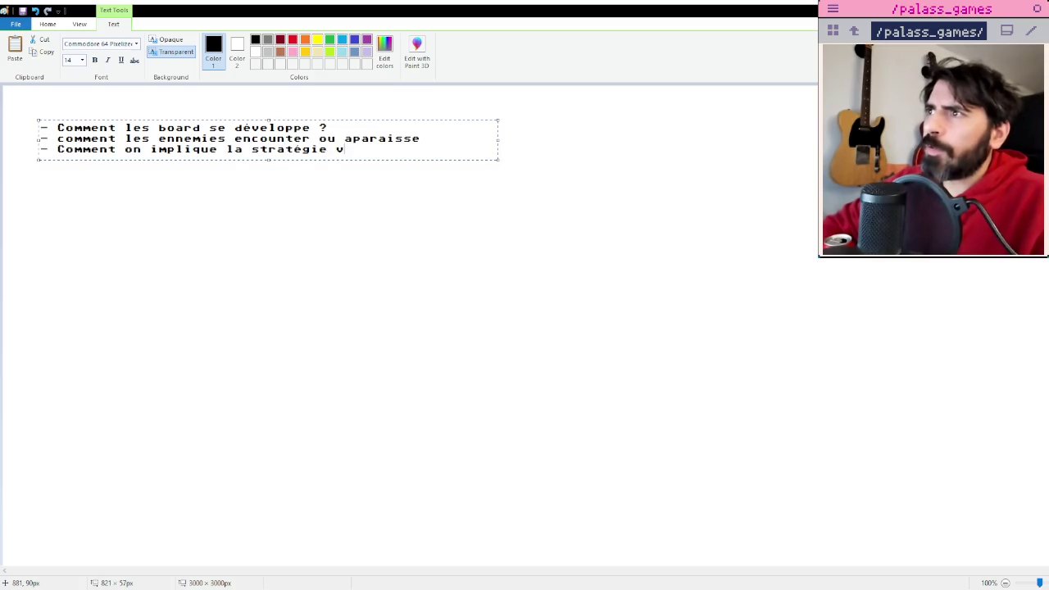
pyautogui.press('BackSpace')
pyautogui.write('du joueur vs')
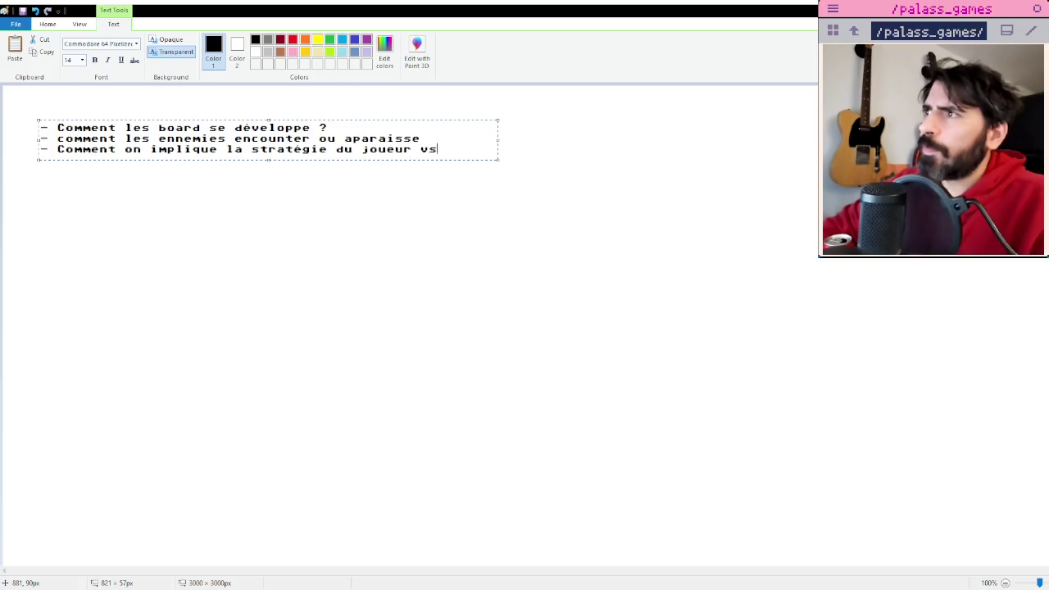
pyautogui.write(' le random')
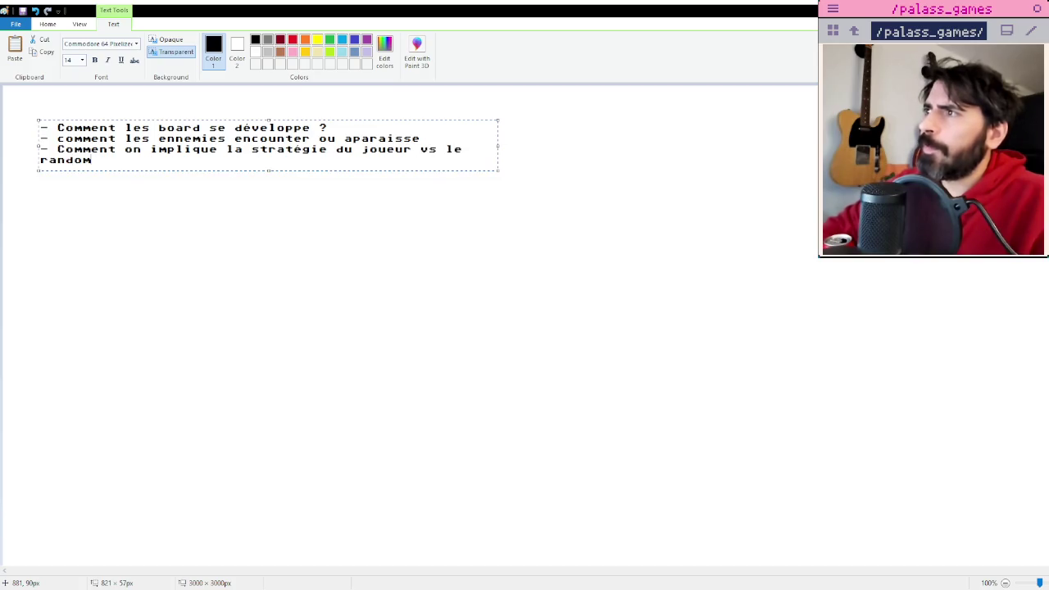
pyautogui.moveTo(498, 145); pyautogui.dragTo(711, 146)
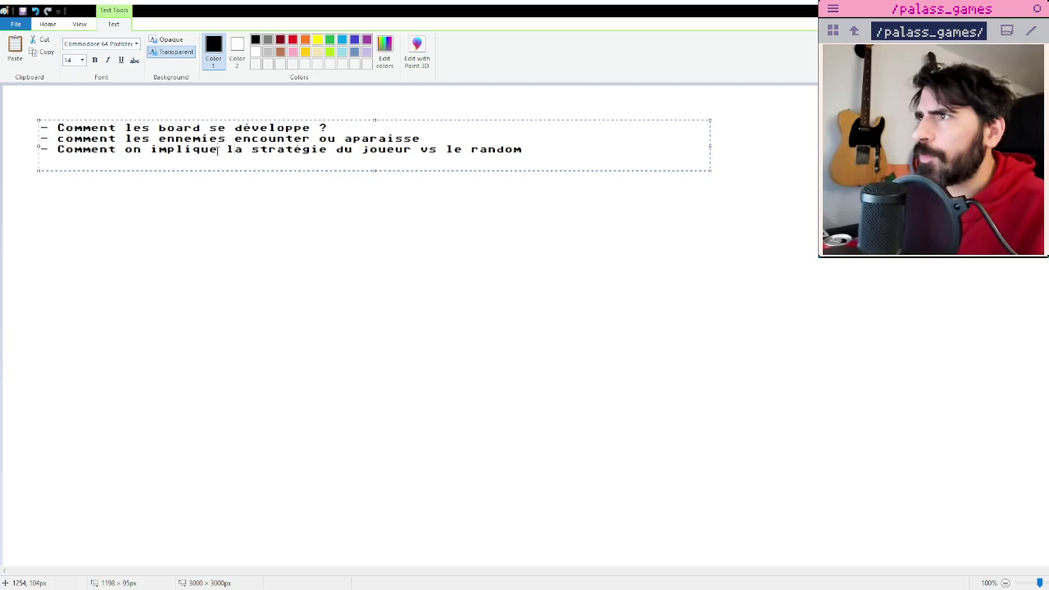
# Reword the questions to ask about flipping tiles and 'le joueur a travers la stratégie vs le random'.
pyautogui.click(218, 149)
pyautogui.write('le joue la str')
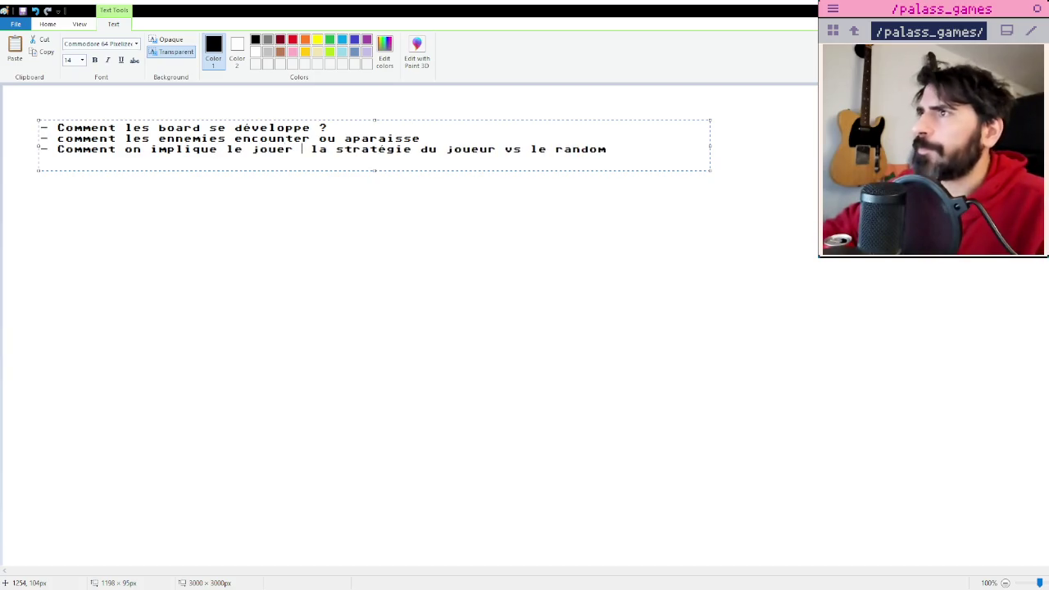
pyautogui.press('BackSpace')
pyautogui.write('r a travers')
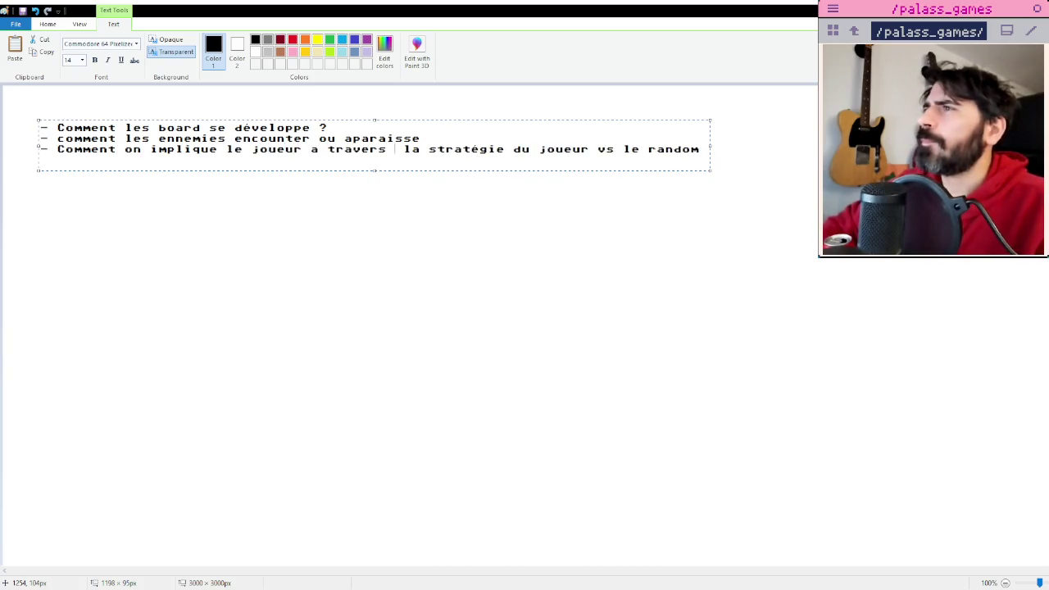
pyautogui.moveTo(513, 149); pyautogui.dragTo(599, 149)
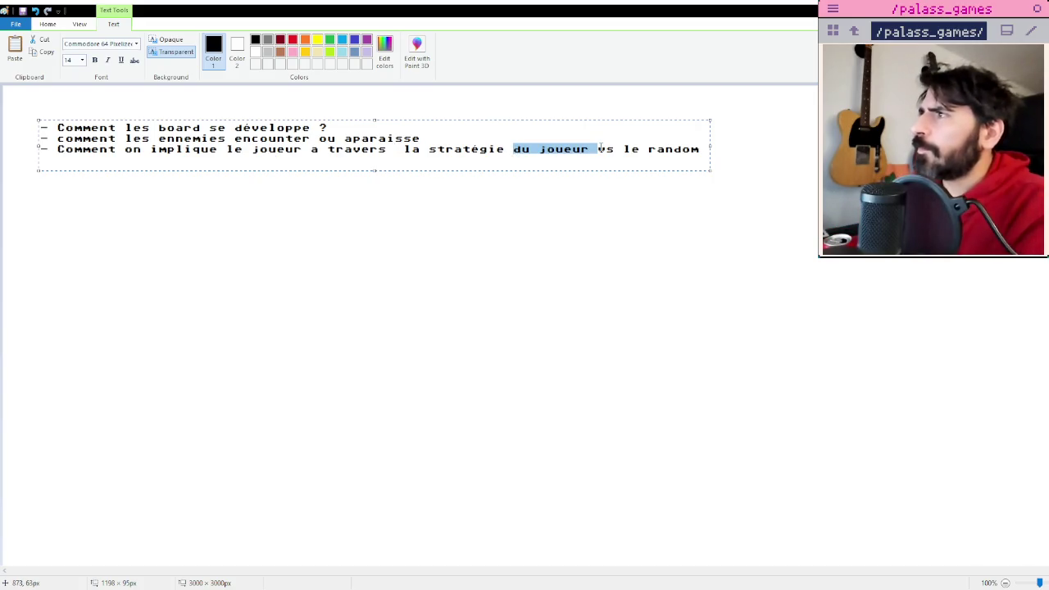
pyautogui.press('Delete')
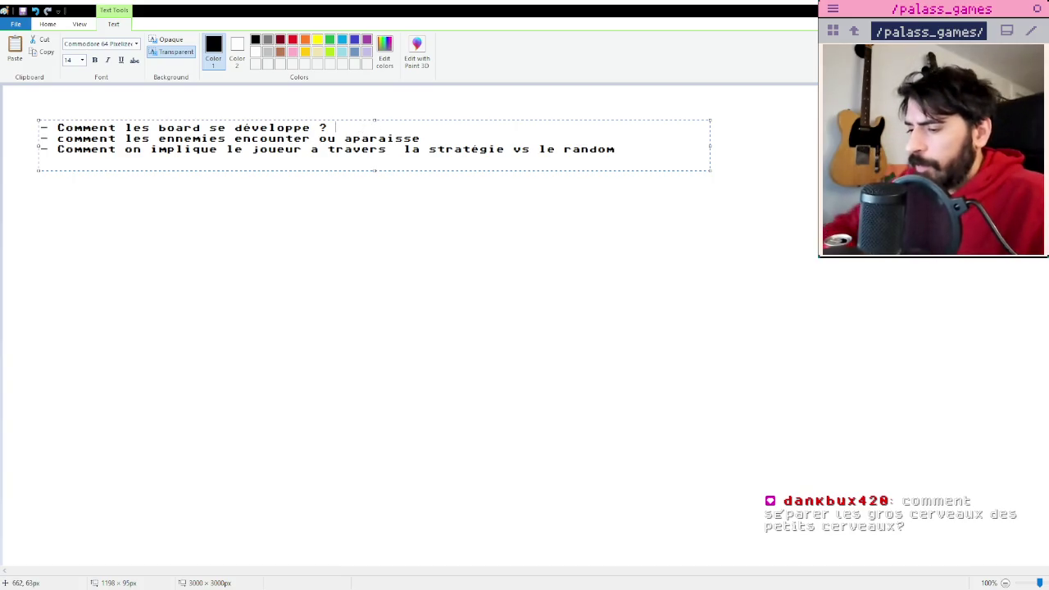
pyautogui.click(375, 122)
pyautogui.write('comment on retourne les ')
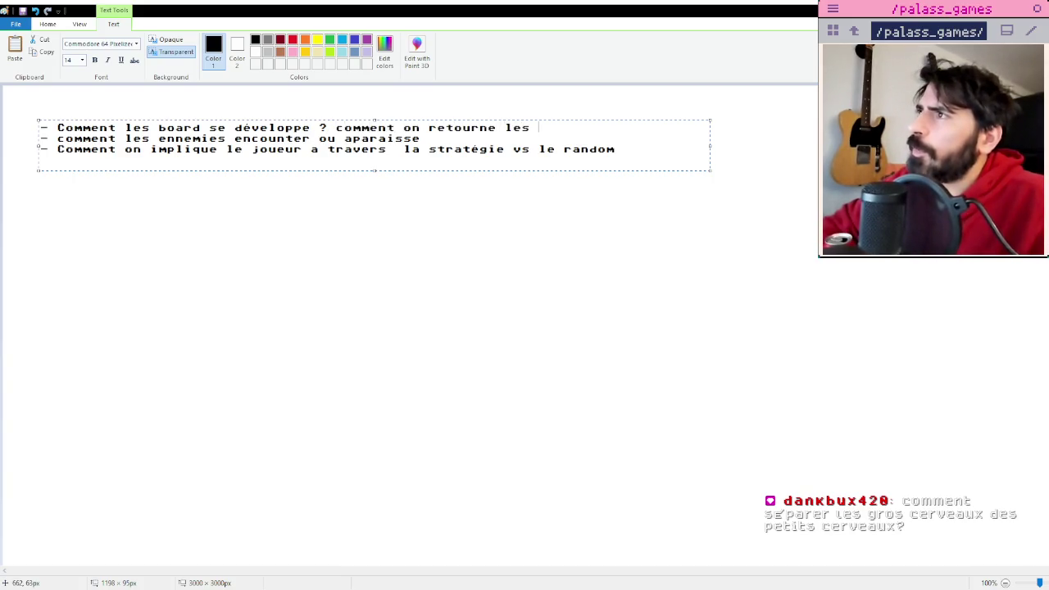
pyautogui.write('tuiles')
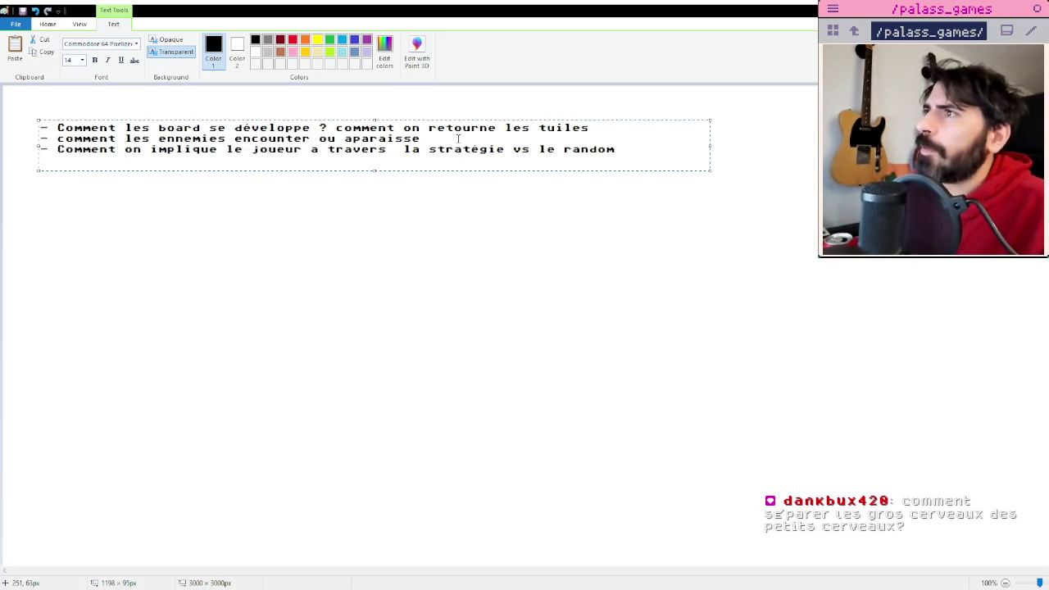
pyautogui.click(371, 172)
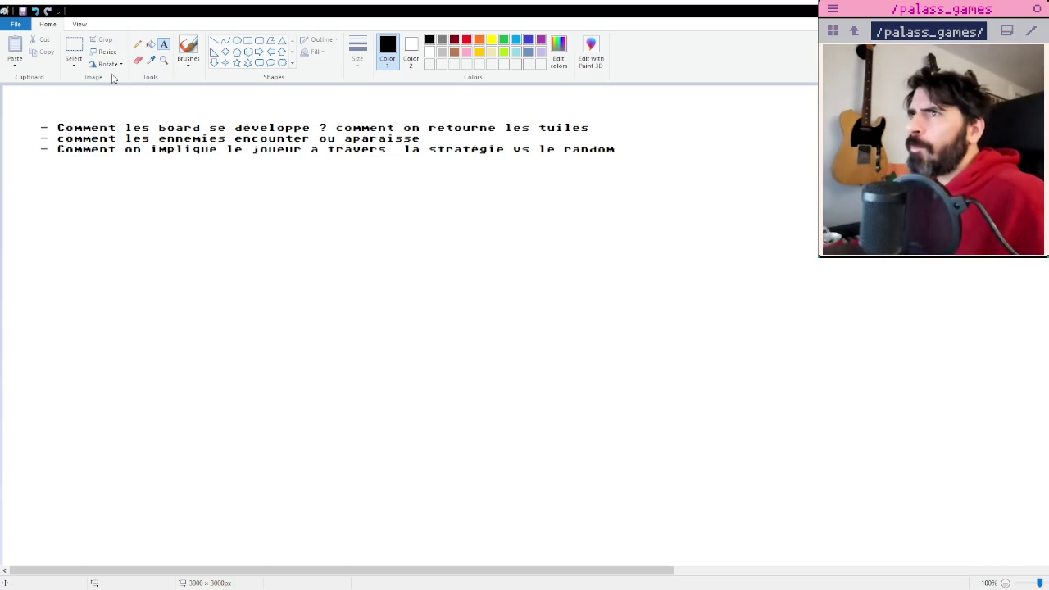
# Move the three question lines to the canvas's upper-left corner.
pyautogui.click(74, 46)
pyautogui.moveTo(29, 115)
pyautogui.mouseDown()
pyautogui.moveTo(629, 166)
pyautogui.moveTo(529, 119)
pyautogui.mouseUp()
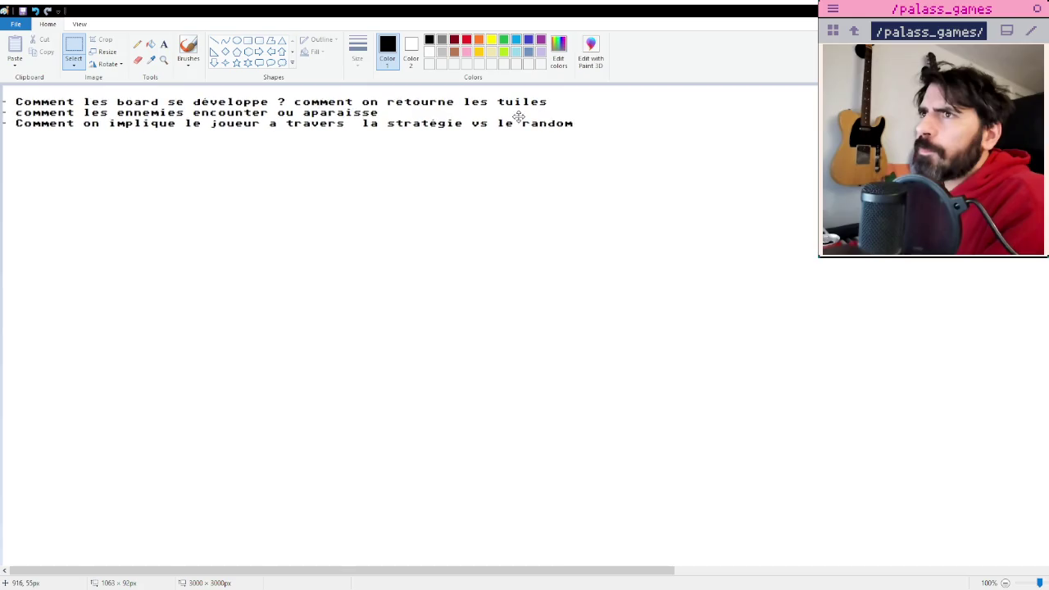
pyautogui.click(529, 178)
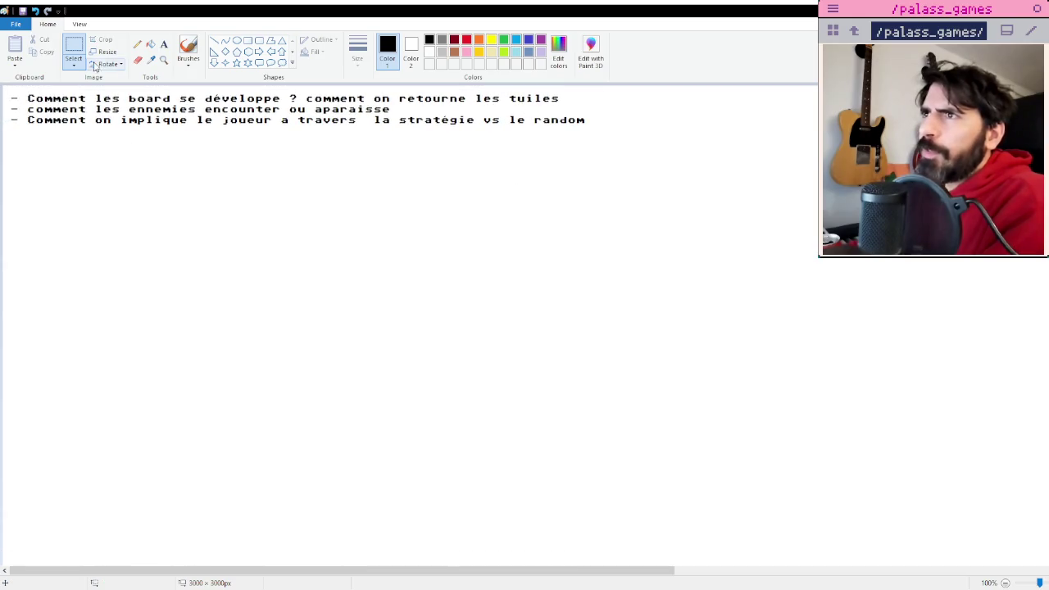